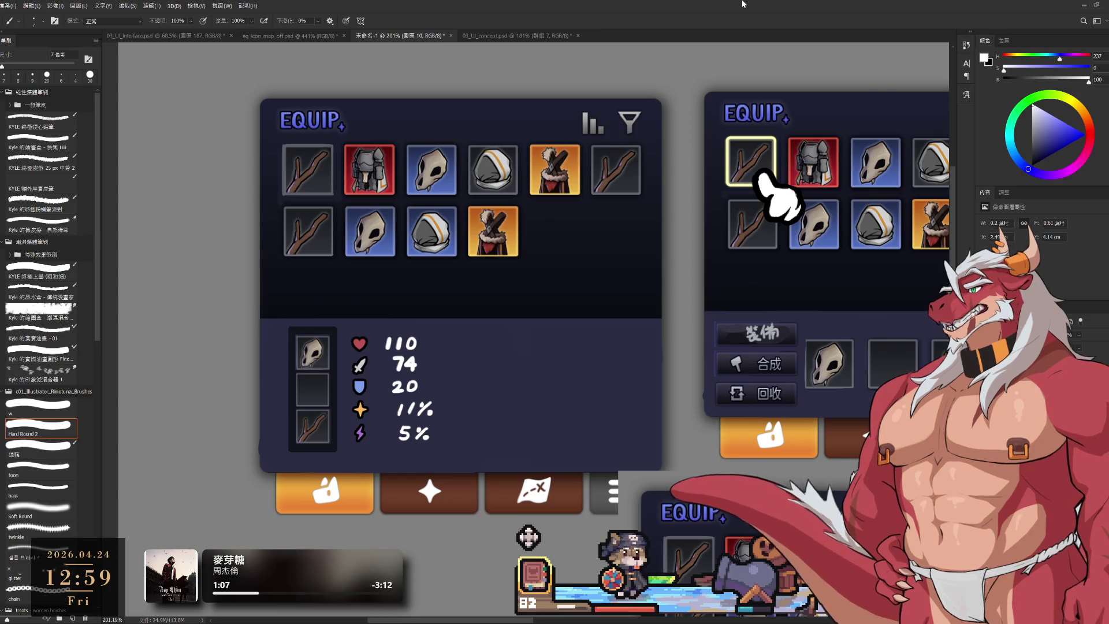
Lasso the 11% and 5% stat values and nudge them to the left.
drag(781, 412, 720, 403)
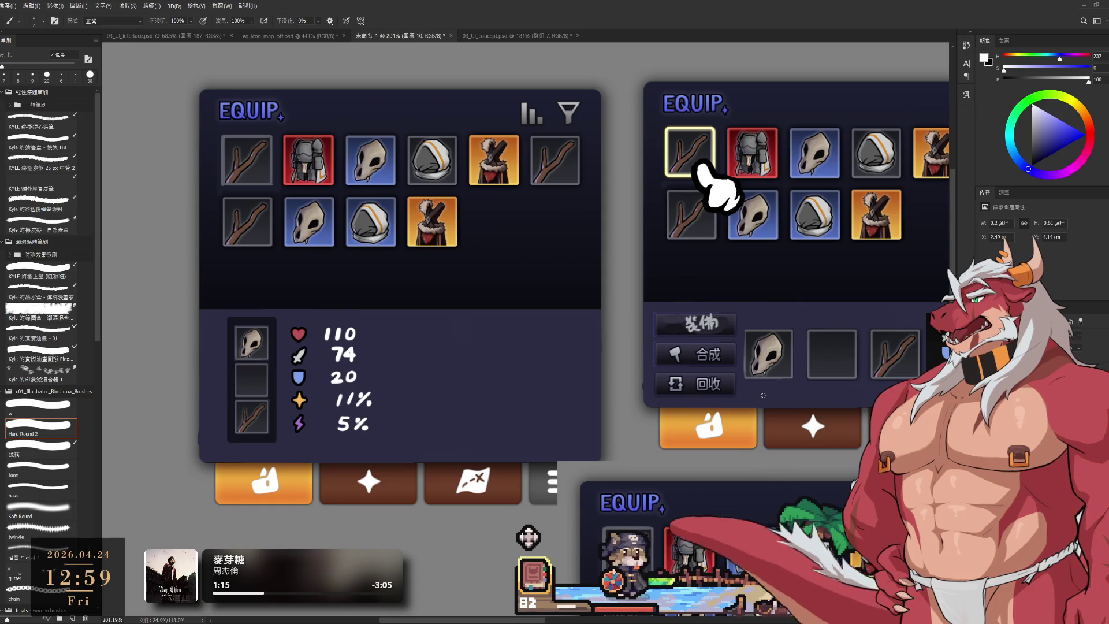
drag(811, 389, 715, 481)
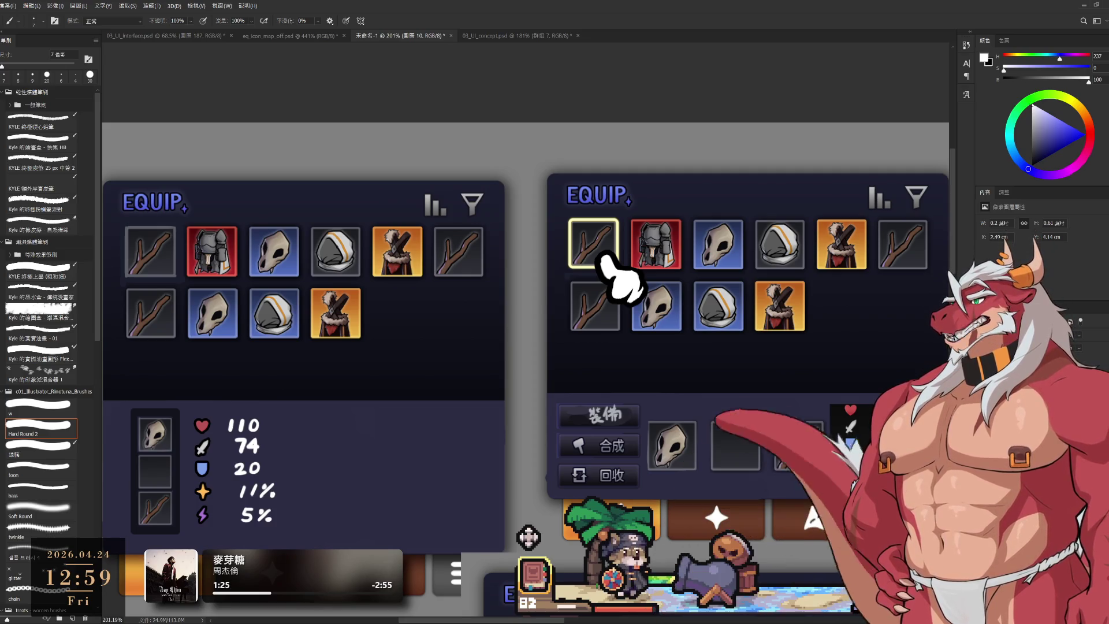
scroll(529, 537, left, 3)
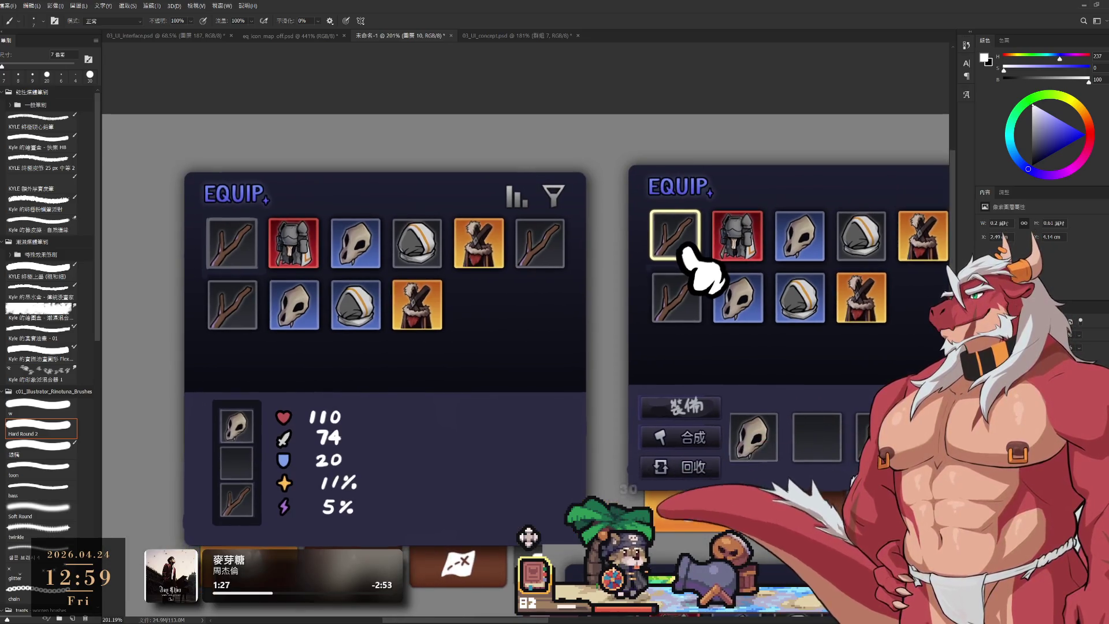
scroll(528, 537, down, 2)
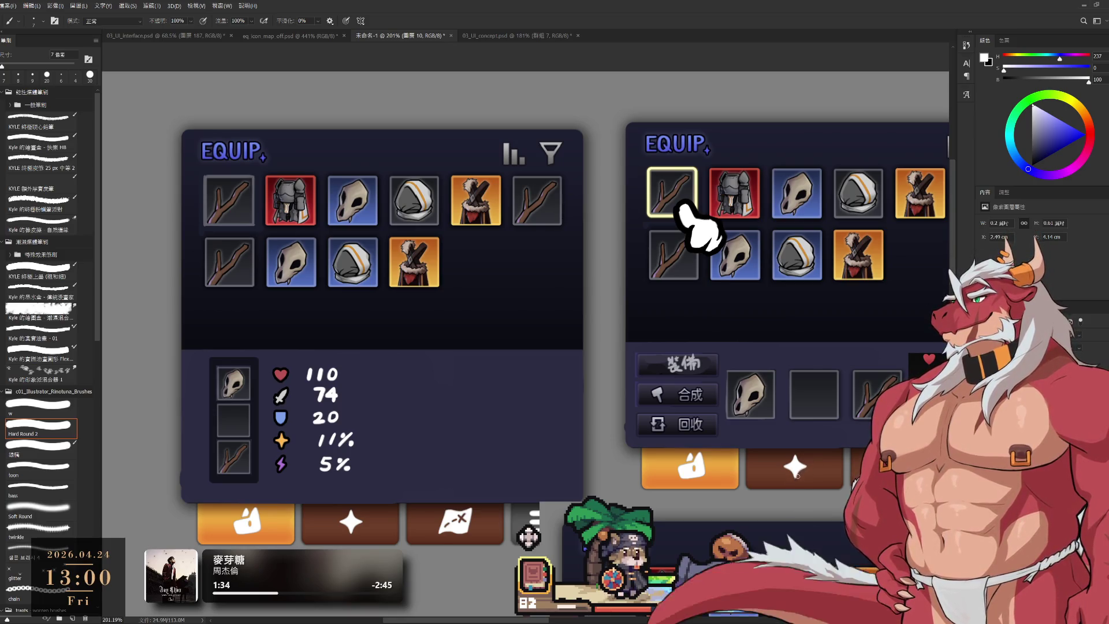
mouse_move(621, 373)
mouse_down()
mouse_move(756, 386)
mouse_move(699, 342)
mouse_up()
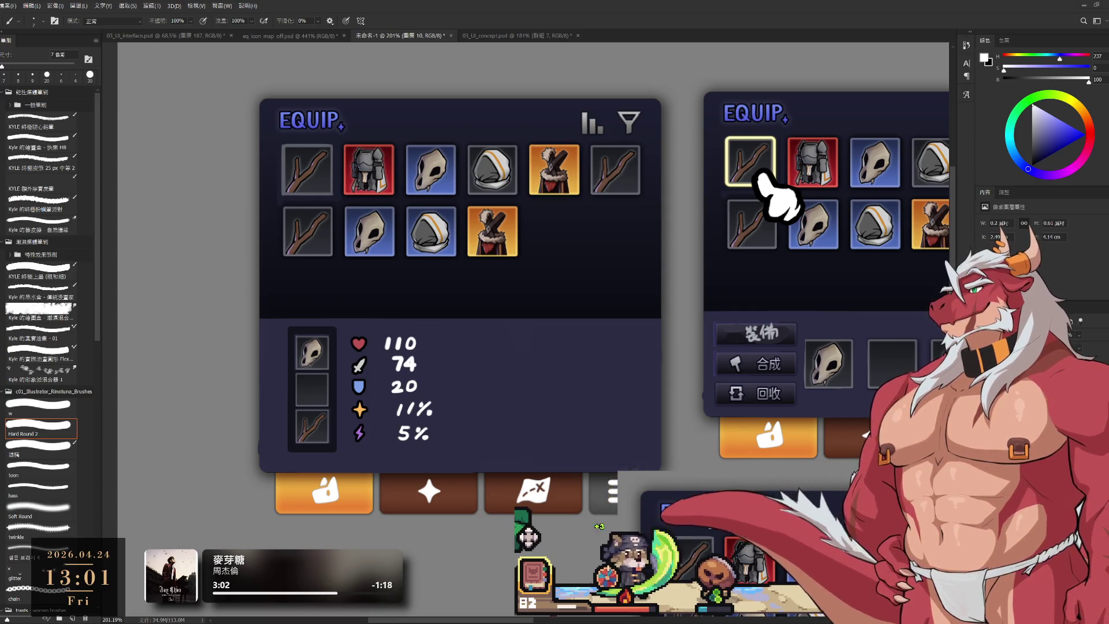
drag(488, 376, 595, 387)
alt+click(596, 386)
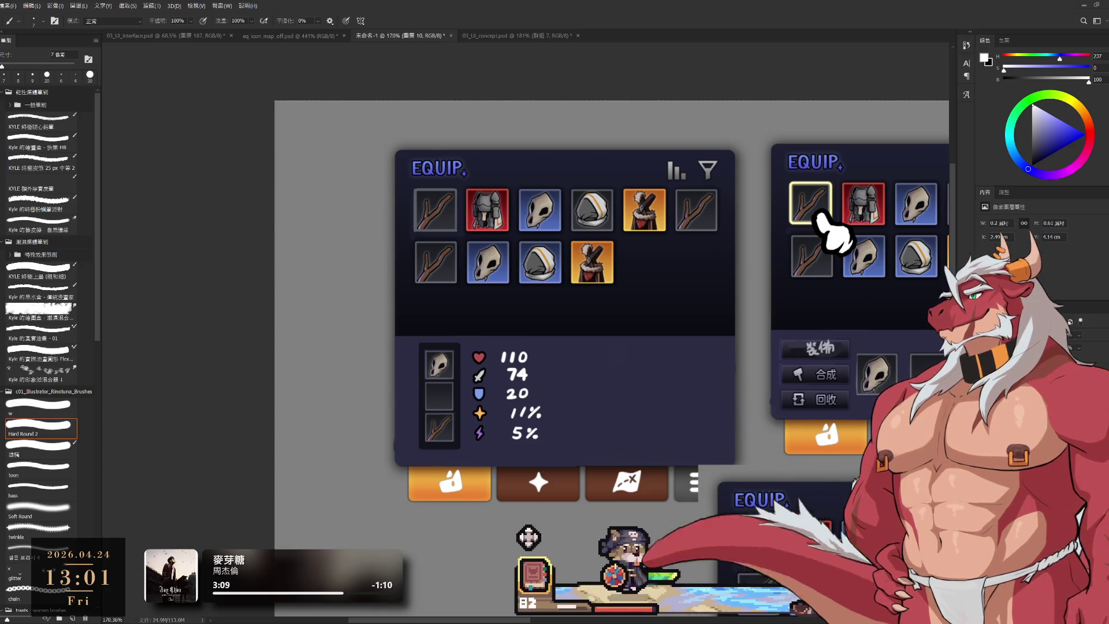
scroll(554, 375, down, 1)
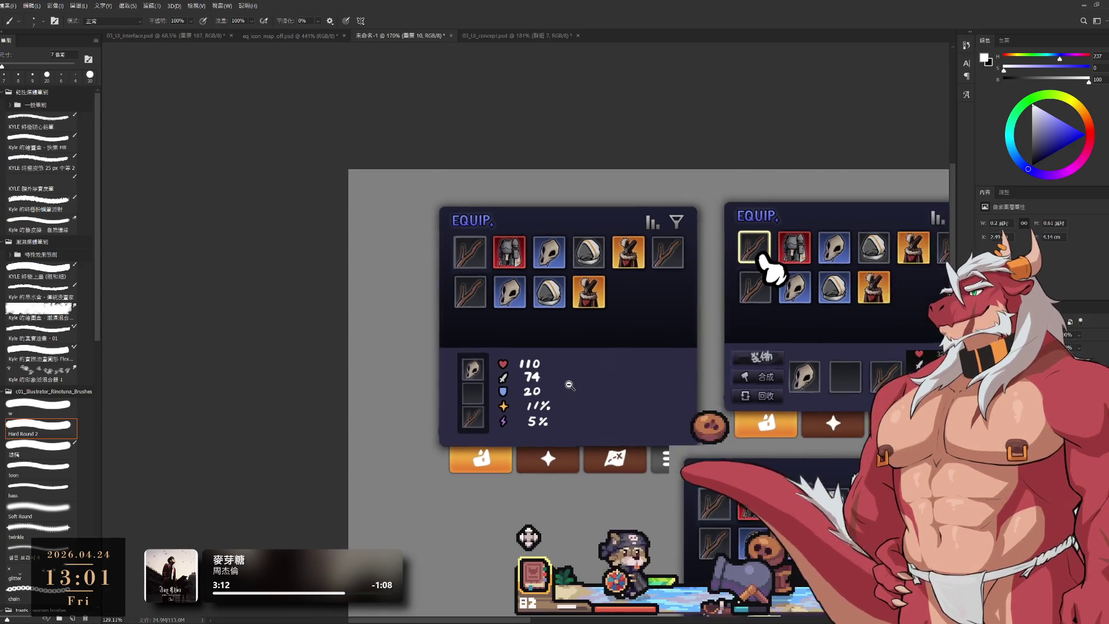
scroll(589, 389, up, 3)
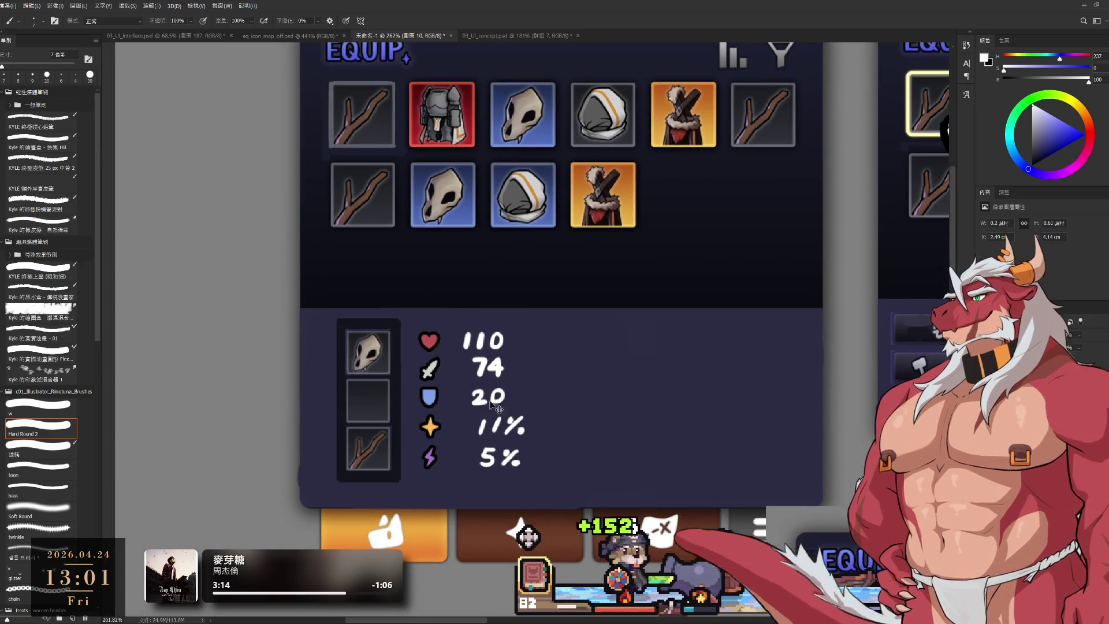
ctrl+click(497, 413)
key(l)
mouse_move(453, 448)
mouse_down()
mouse_move(564, 421)
mouse_move(554, 420)
mouse_up()
key(ctrl+Left)
key(ctrl+Left)
key(ctrl+Left)
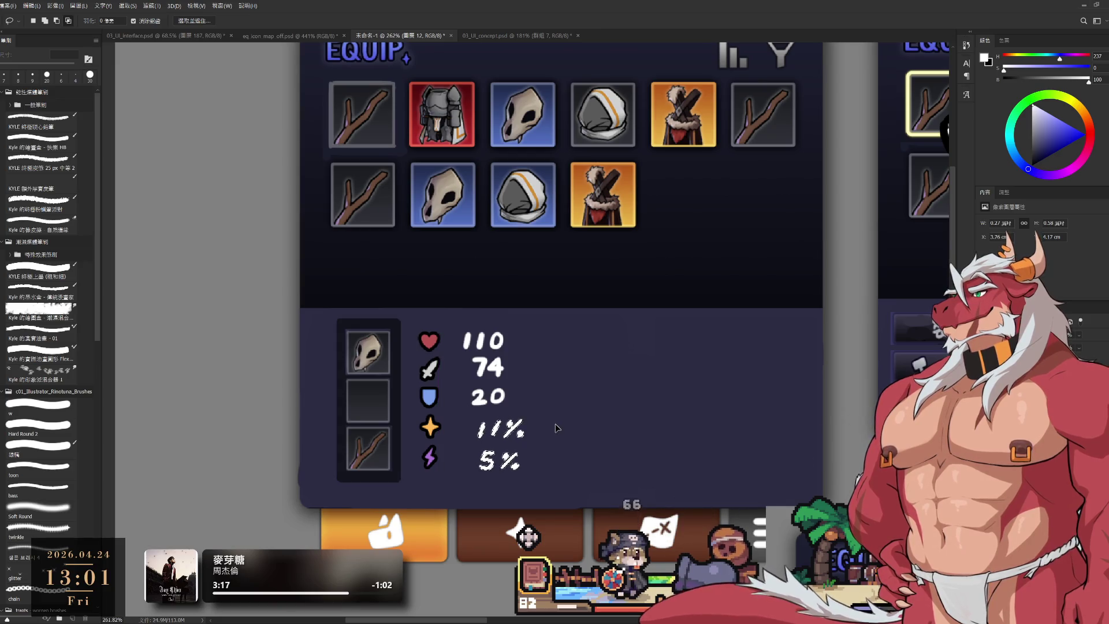
Stretch the dark stats box layer wider to the right.
scroll(711, 393, down, 3)
mouse_move(711, 392)
mouse_down()
mouse_move(421, 397)
mouse_move(508, 392)
mouse_up()
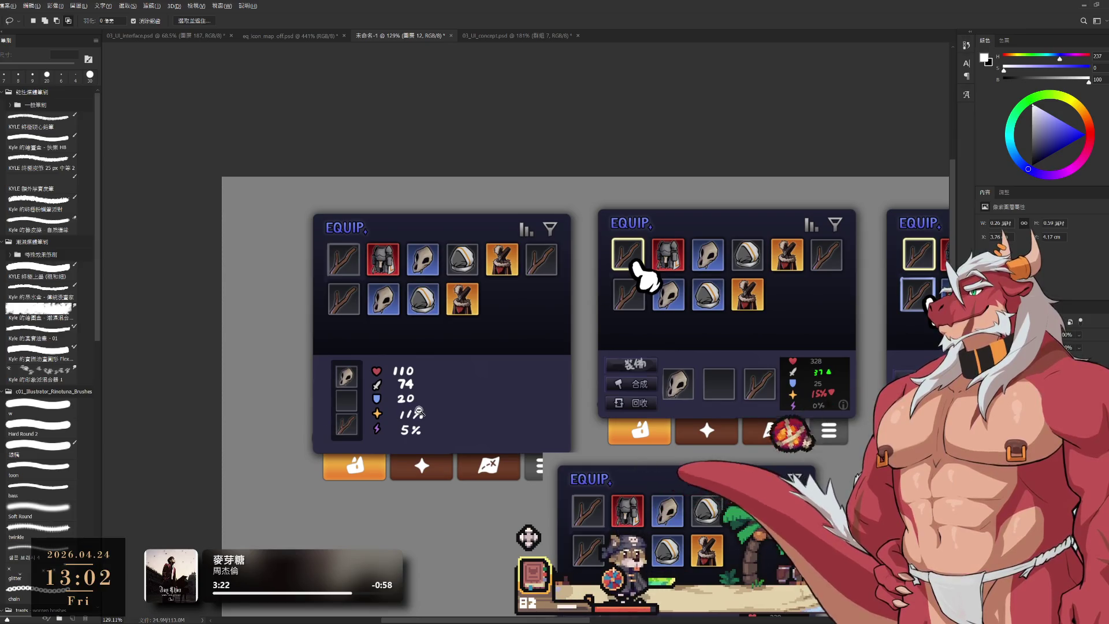
scroll(328, 424, up, 3)
ctrl+click(378, 419)
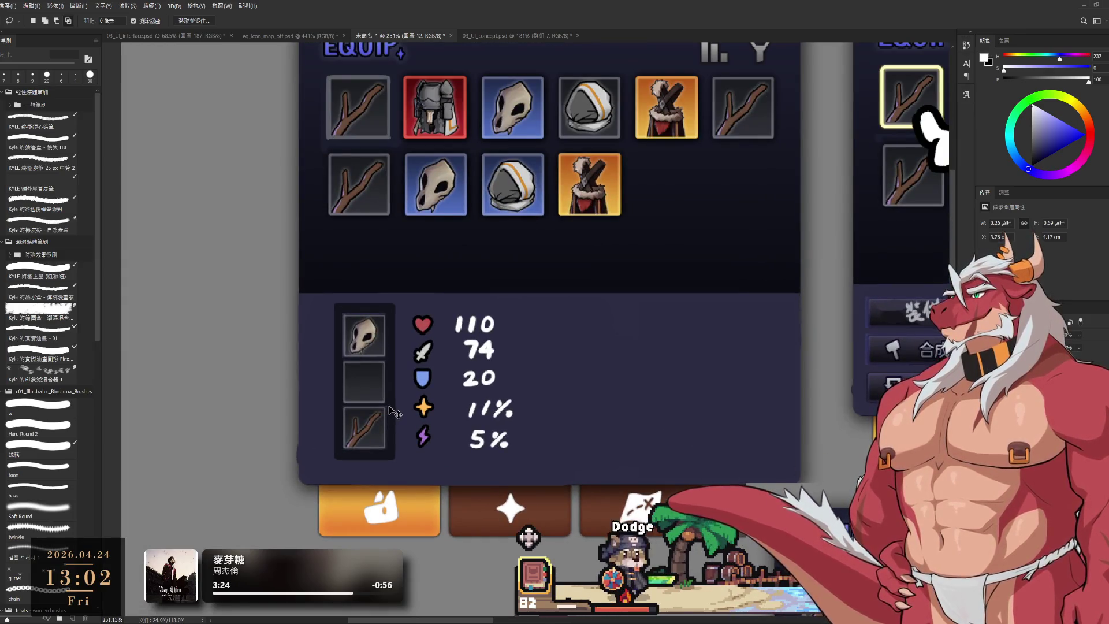
key(ctrl+t)
mouse_move(402, 384)
mouse_down()
mouse_move(564, 381)
mouse_move(525, 381)
mouse_up()
key(Return)
Extend the dark stats box slightly further to the left.
key(l)
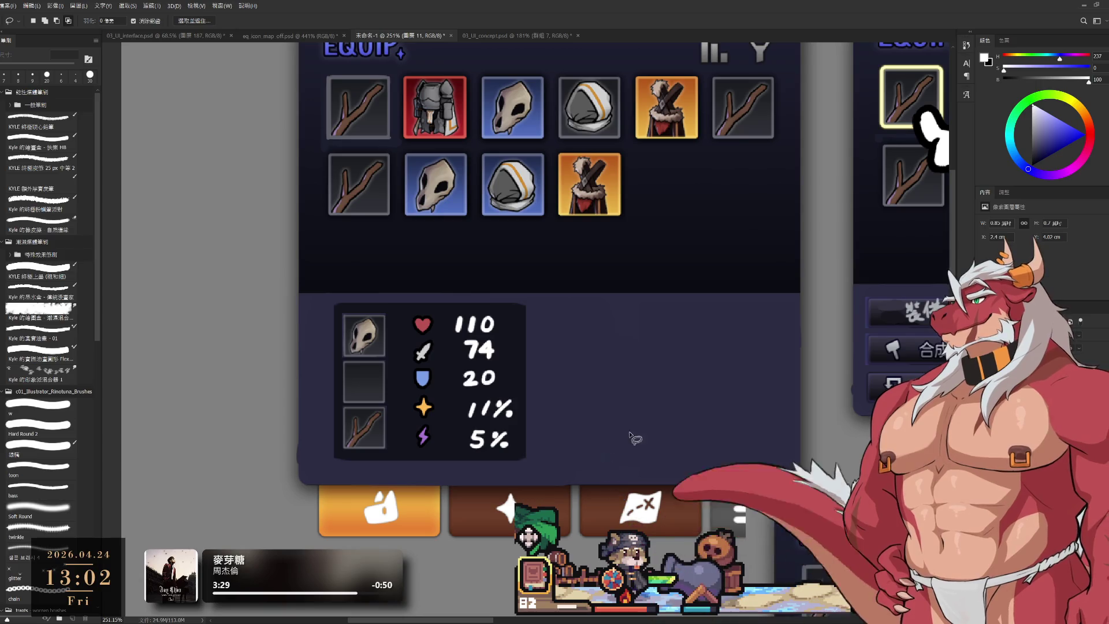
scroll(647, 441, down, 5)
scroll(674, 289, up, 5)
key(ctrl+t)
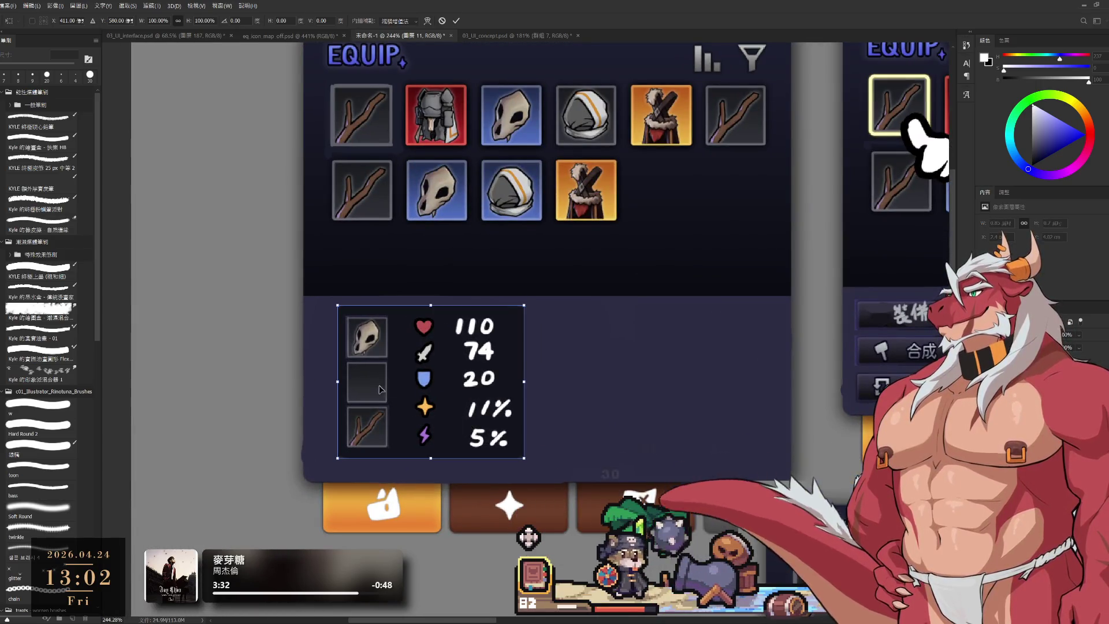
drag(337, 382, 330, 382)
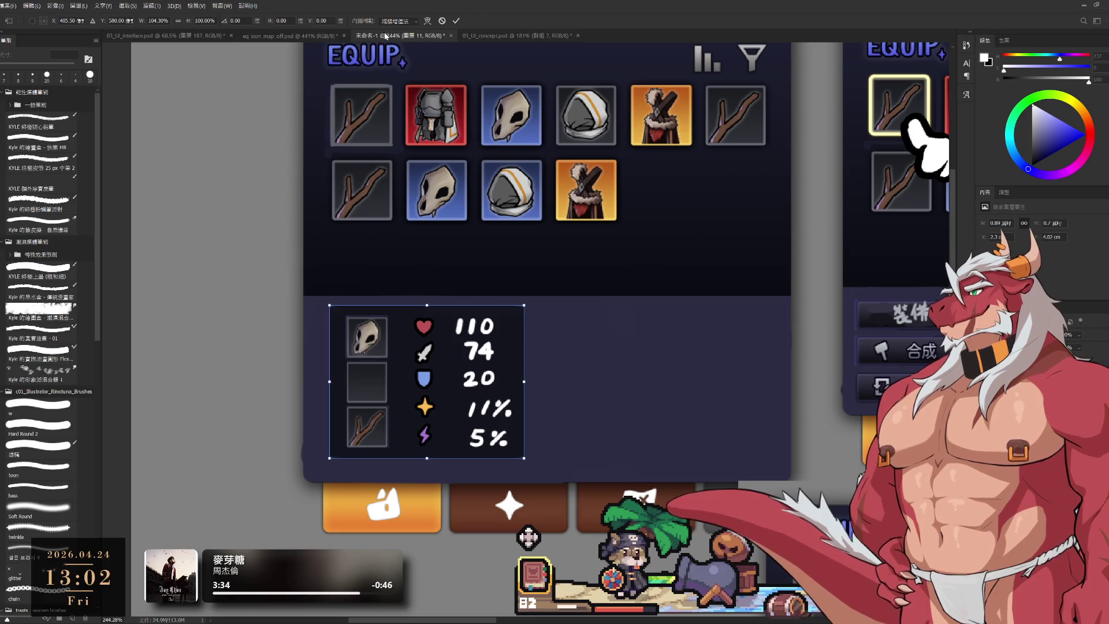
click(456, 21)
scroll(518, 301, down, 3)
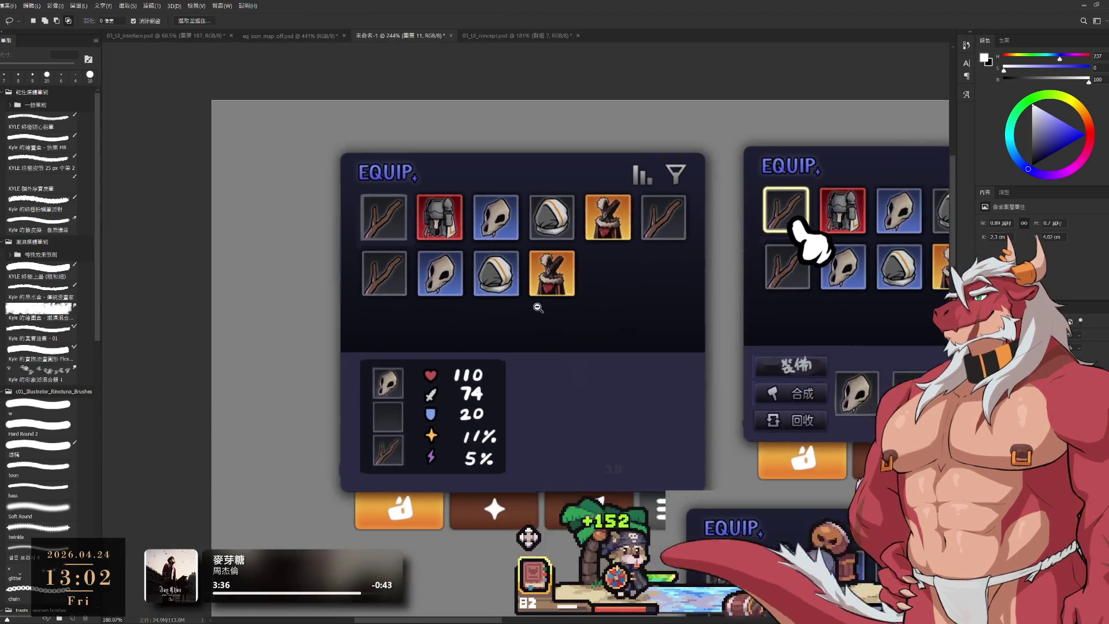
scroll(518, 301, down, 3)
scroll(488, 304, up, 4)
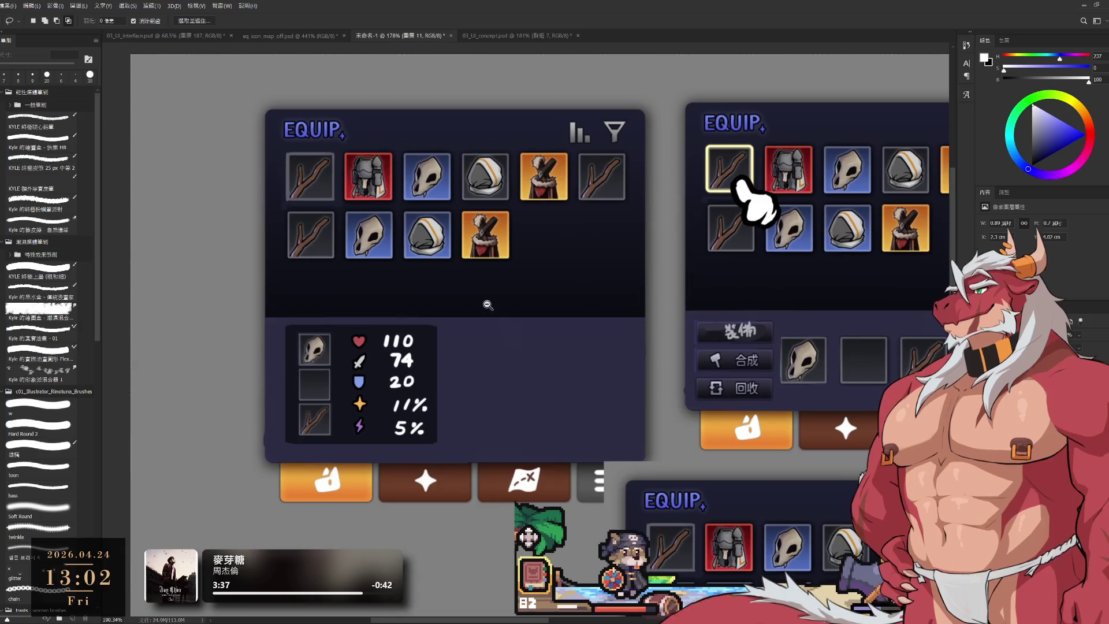
scroll(547, 325, down, 2)
scroll(546, 325, up, 1)
scroll(543, 326, down, 2)
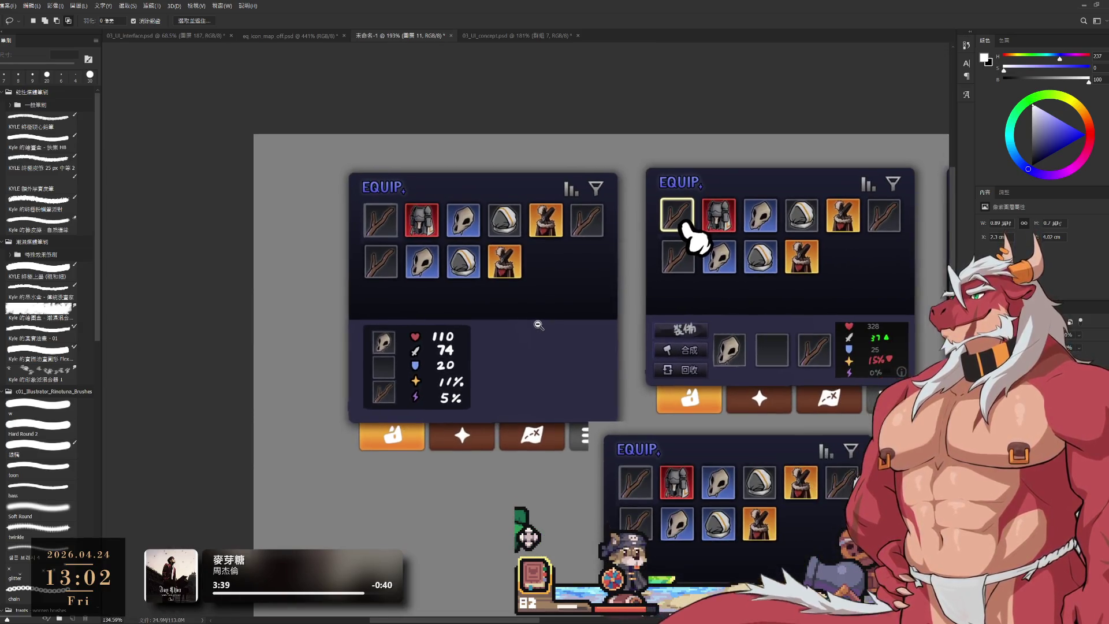
scroll(540, 325, up, 1)
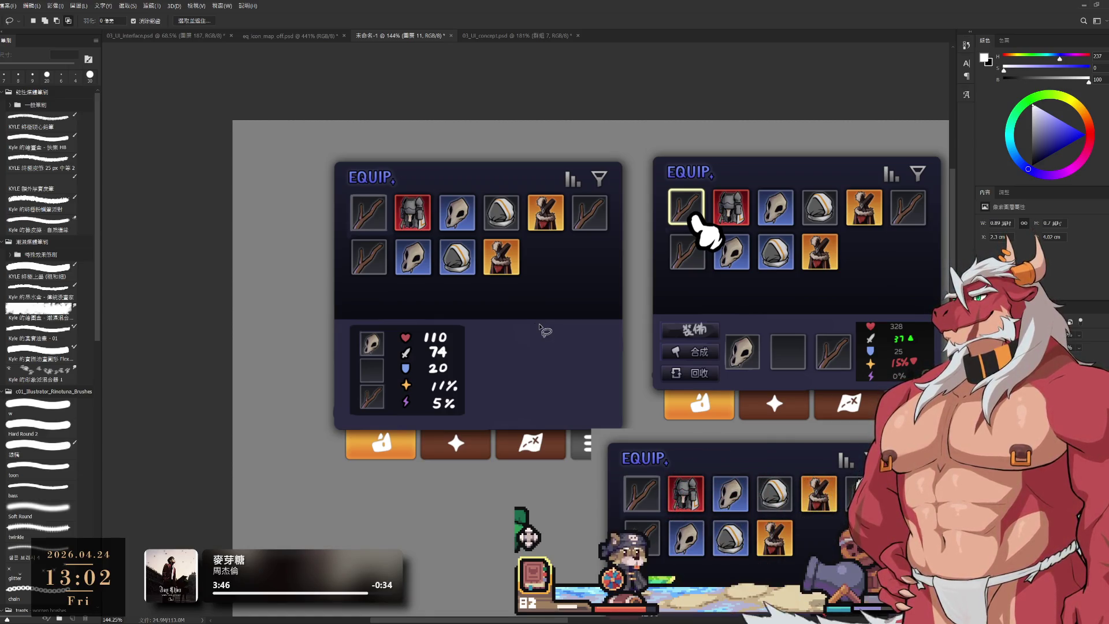
scroll(541, 327, up, 1)
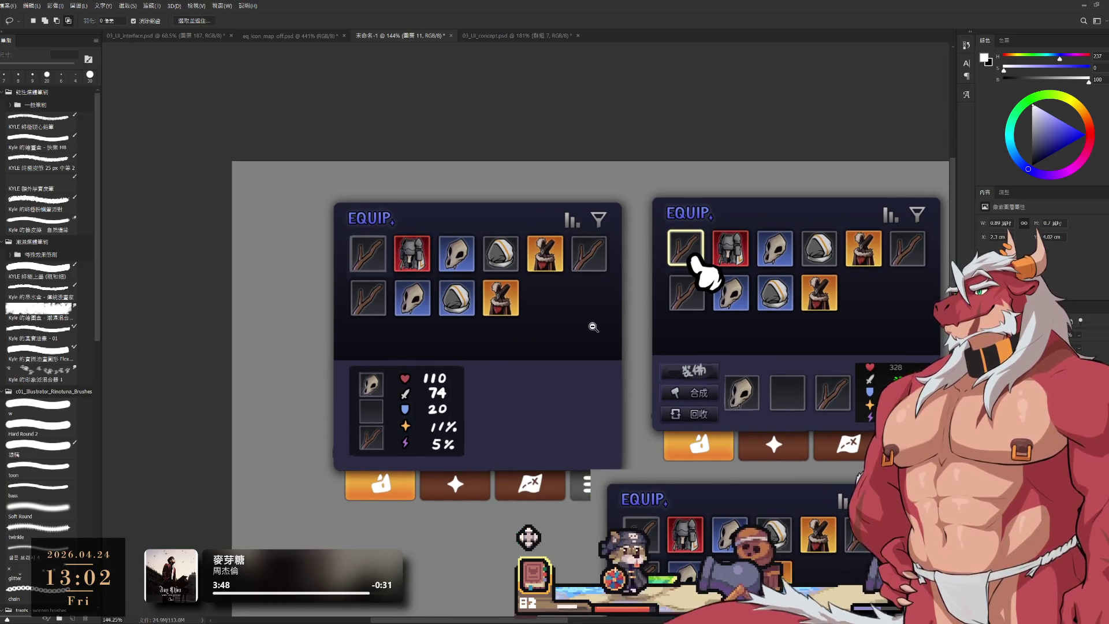
scroll(589, 326, down, 1)
scroll(592, 328, up, 1)
scroll(641, 319, up, 1)
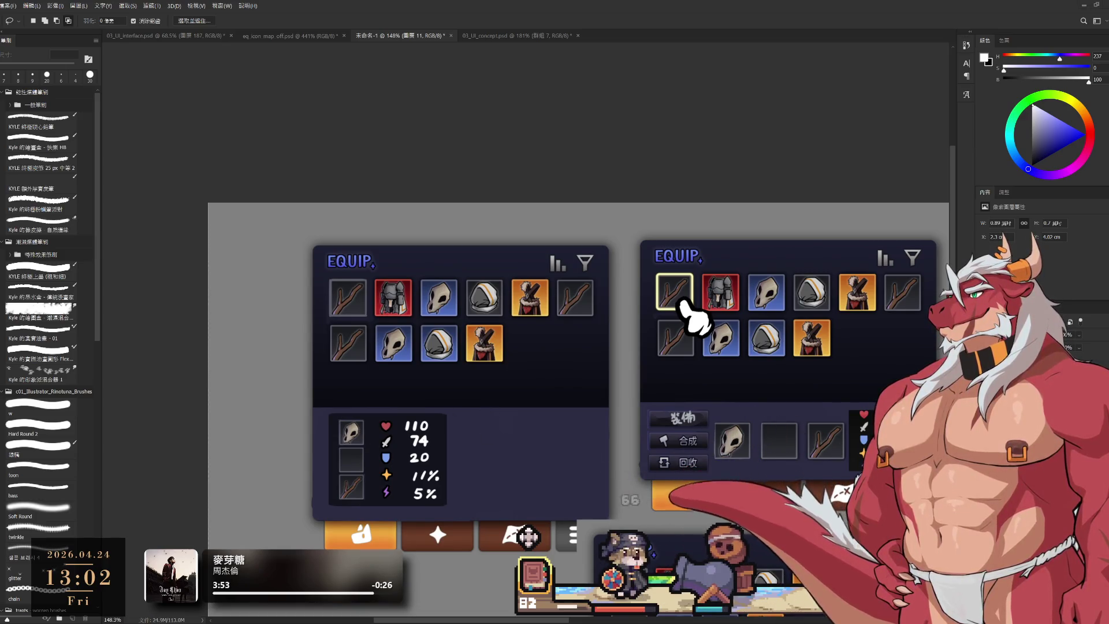
scroll(488, 292, down, 1)
scroll(379, 387, up, 3)
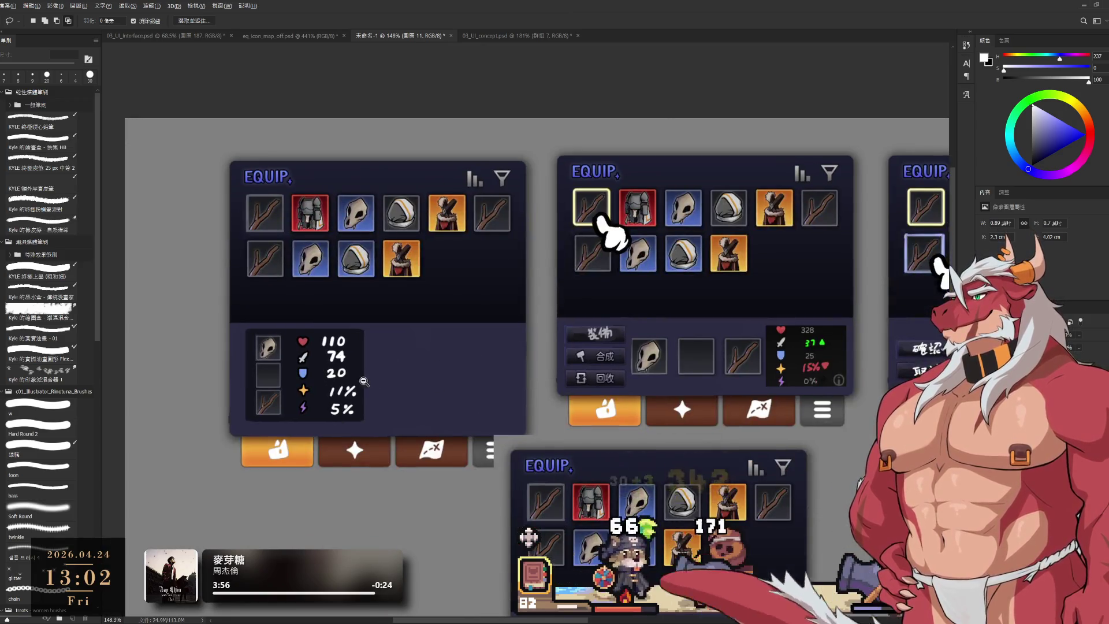
scroll(379, 387, down, 3)
scroll(611, 383, right, 2)
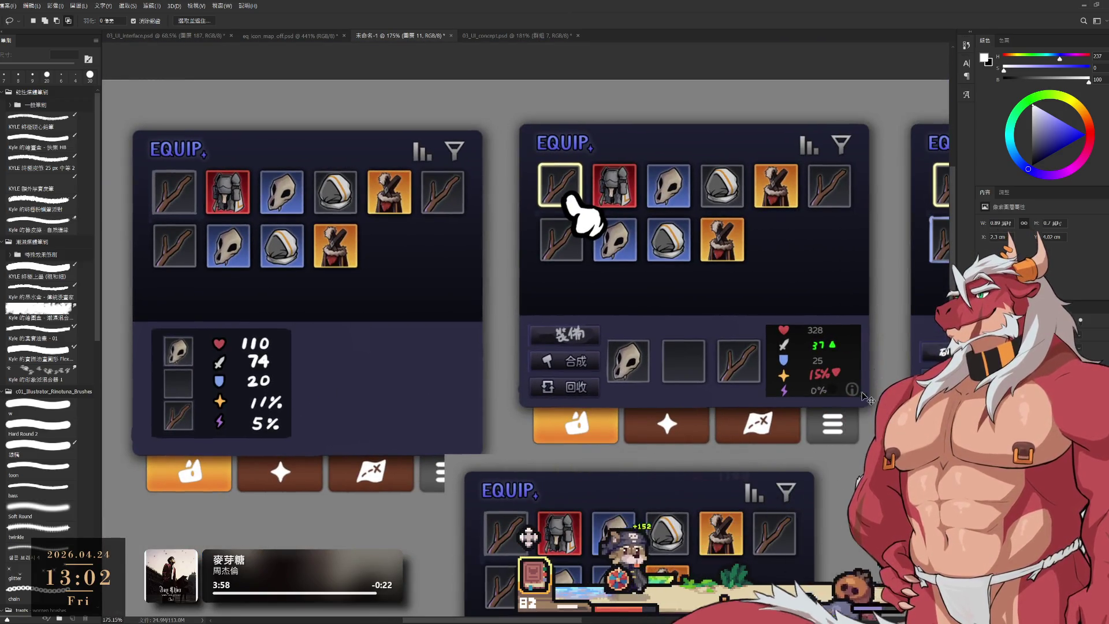
scroll(854, 396, left, 5)
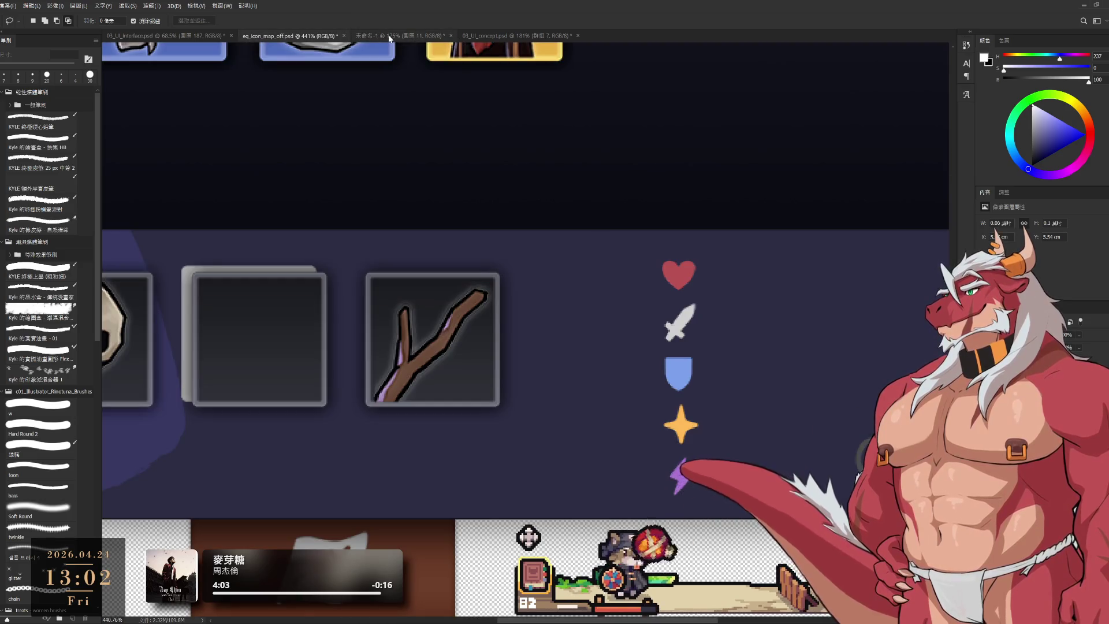
Sample the dark grey and paint a small info-icon ring in the stats box corner.
scroll(569, 431, up, 5)
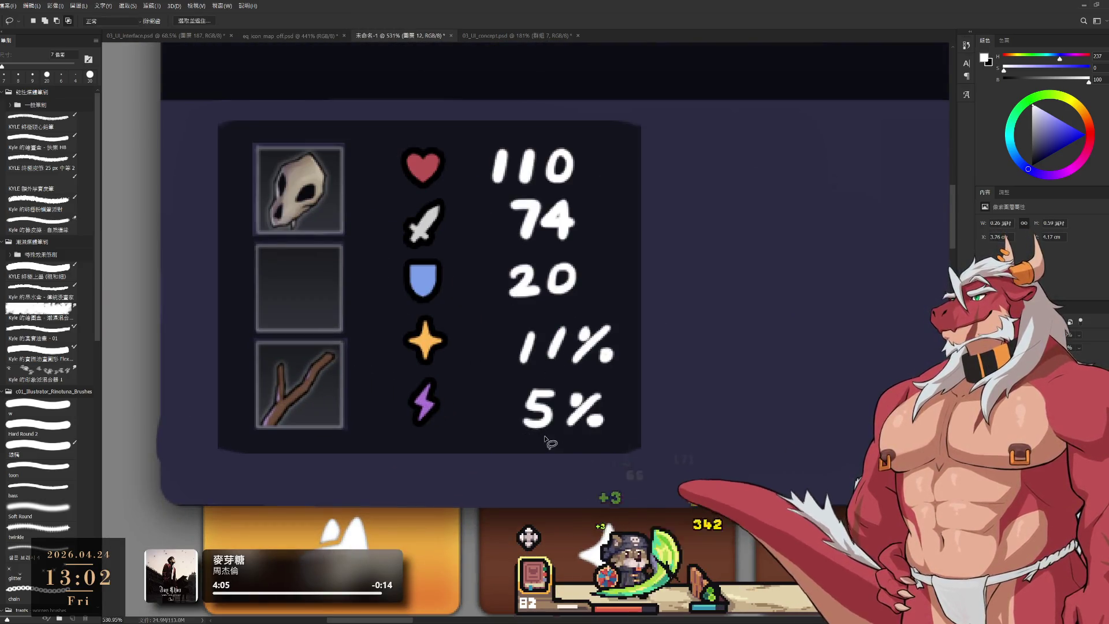
key(b)
key(ctrl+shift+alt+n)
scroll(662, 347, down, 8)
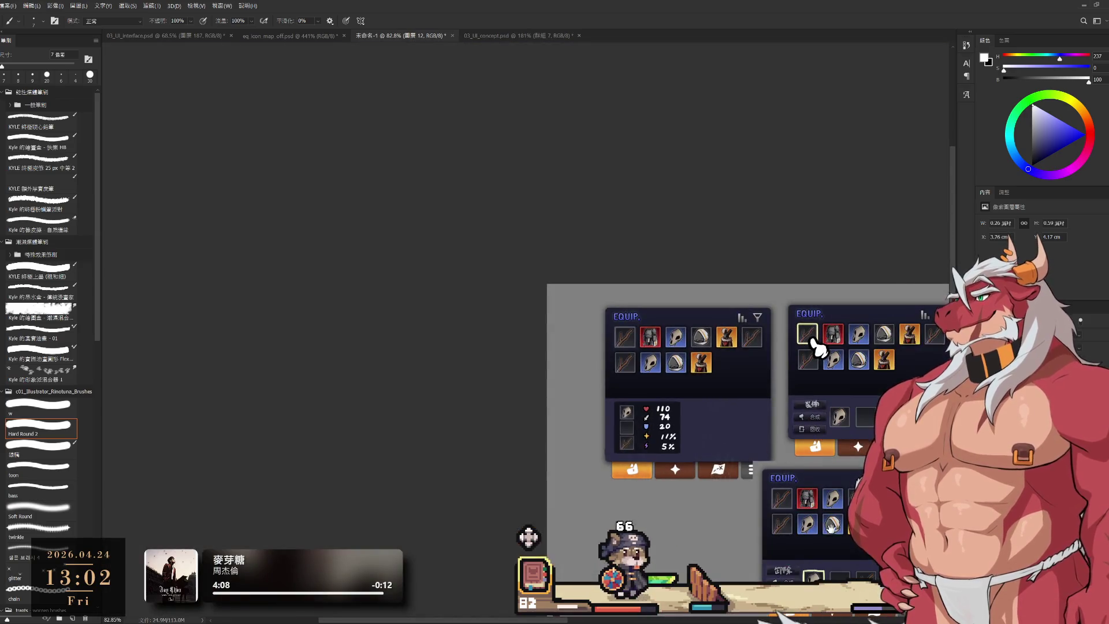
scroll(662, 346, up, 4)
scroll(800, 344, up, 2)
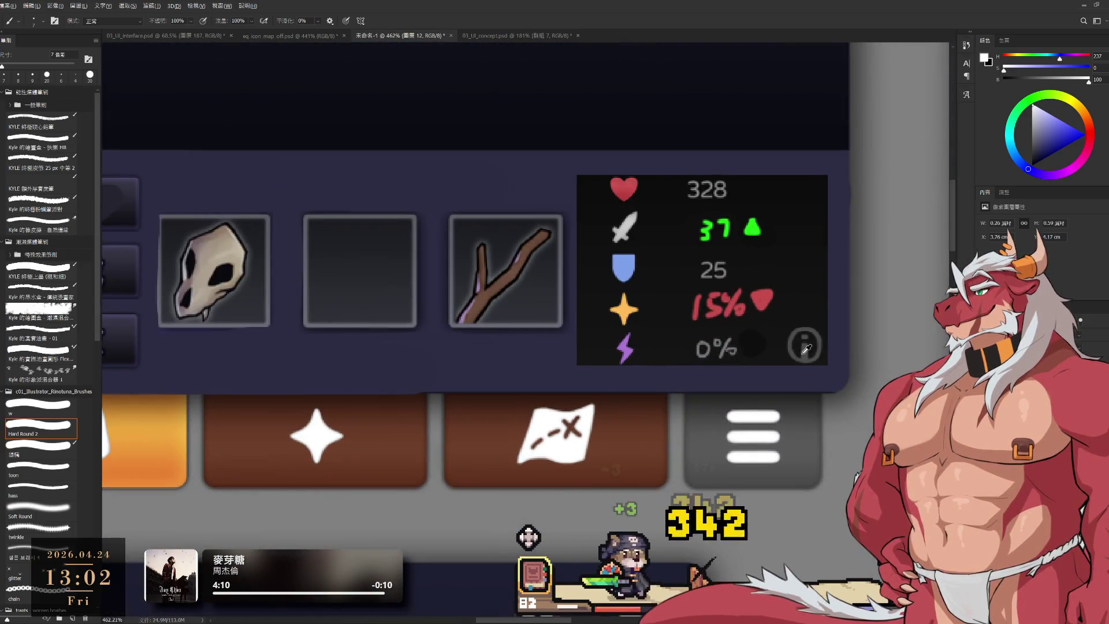
alt+click(809, 351)
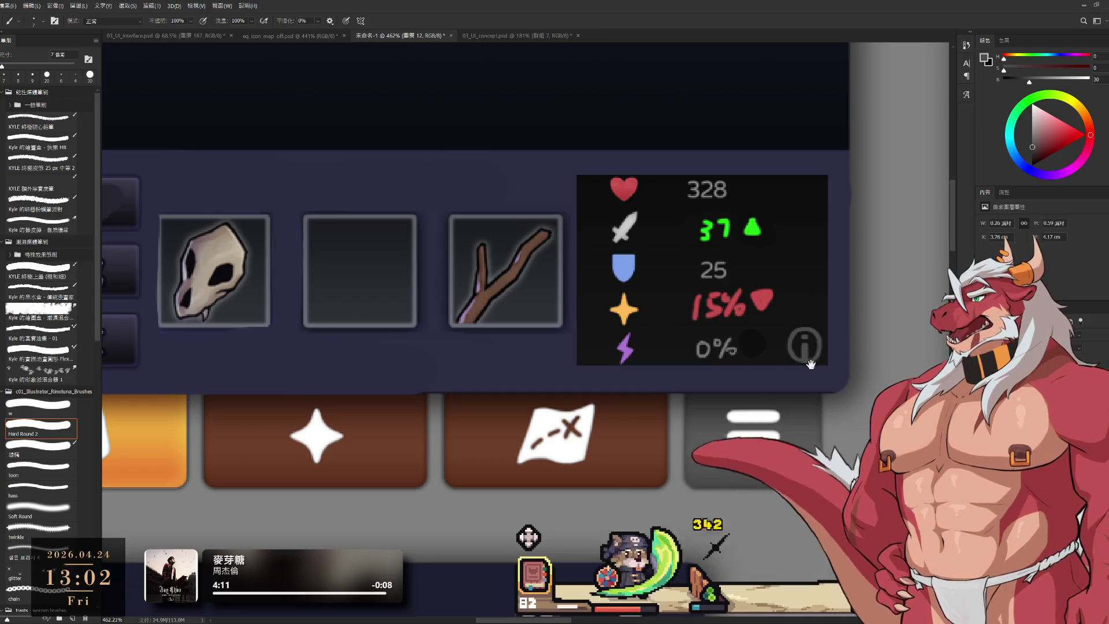
scroll(809, 355, down, 6)
scroll(843, 393, up, 2)
scroll(730, 454, up, 5)
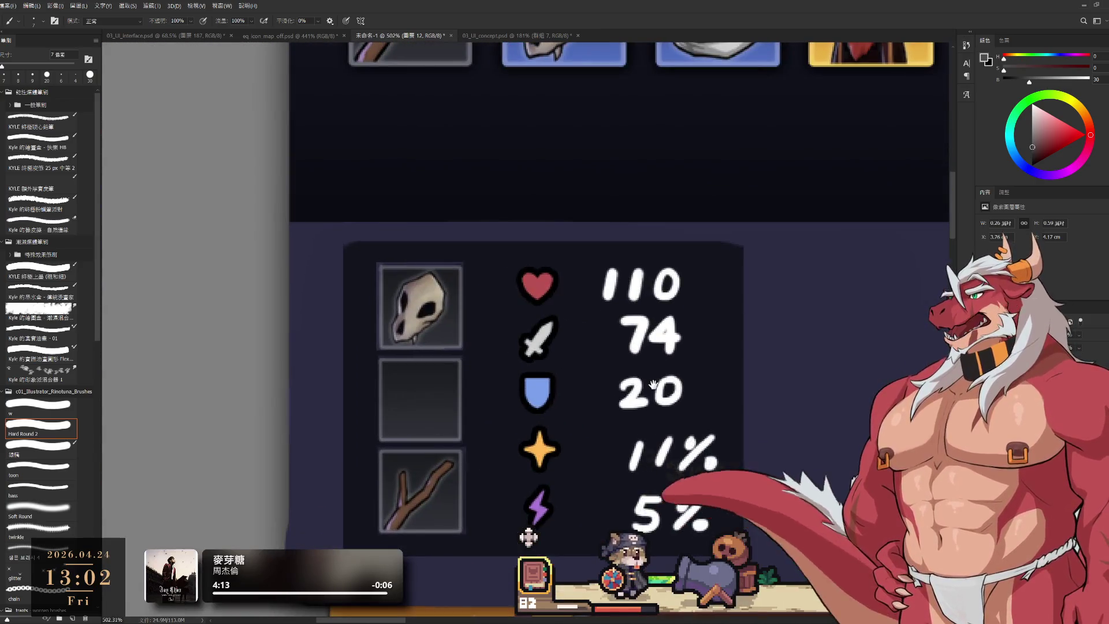
key(bracketleft)
key(bracketleft)
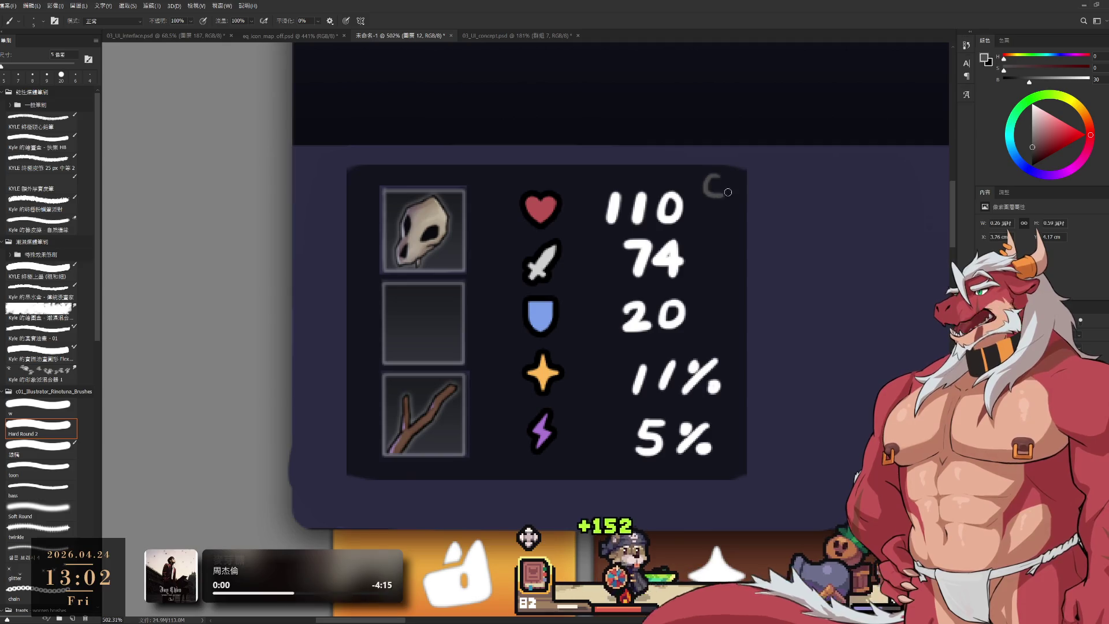
drag(723, 173, 723, 195)
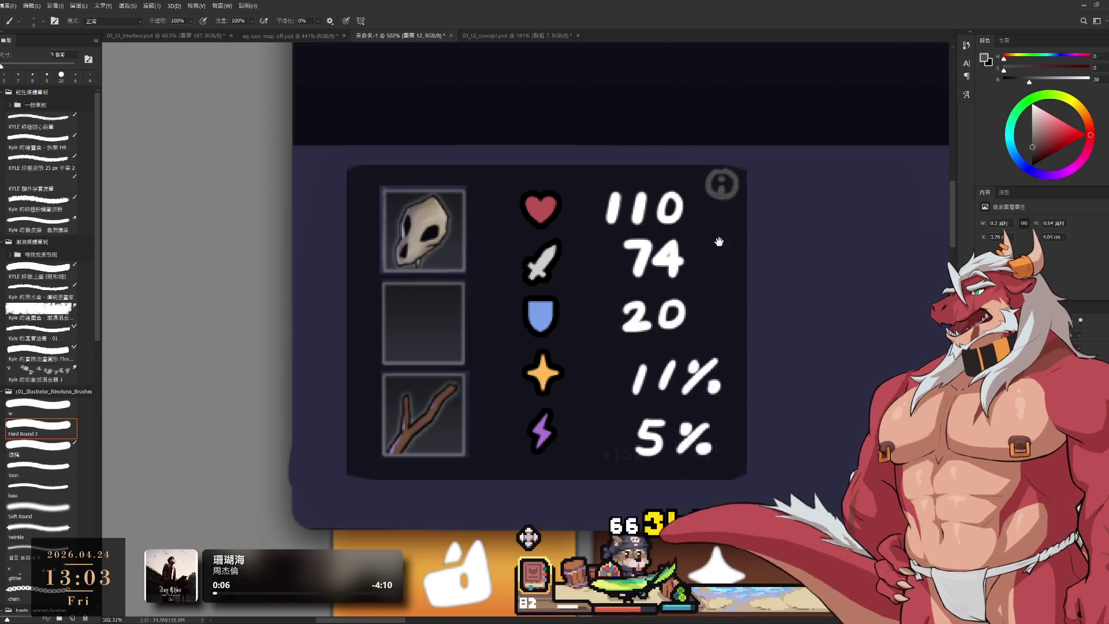
scroll(724, 196, down, 10)
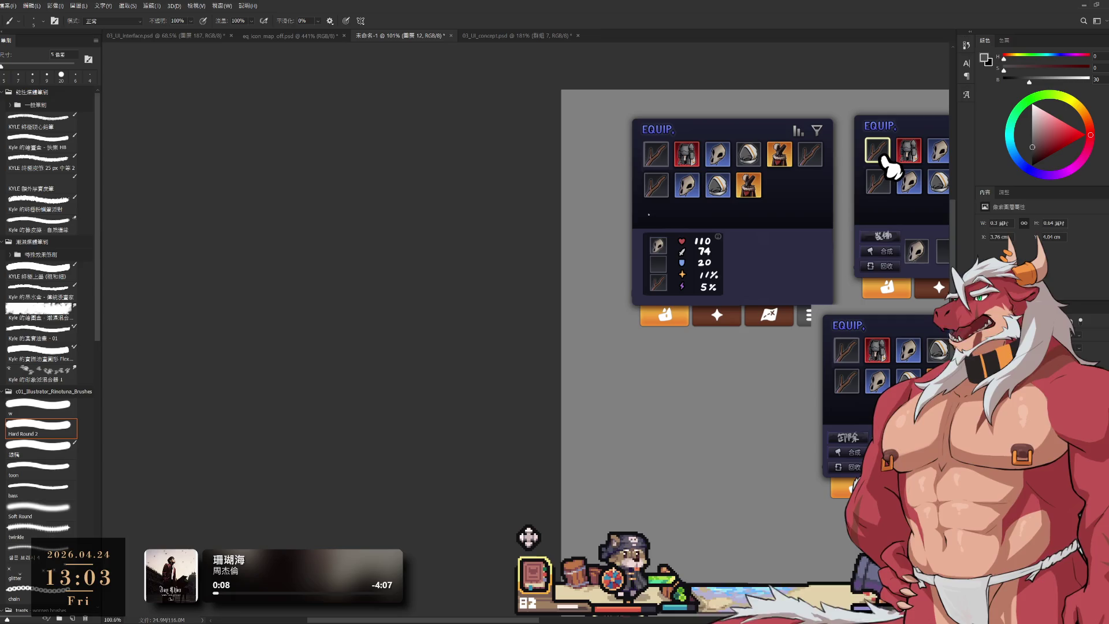
Move the lower EQUIP panel to a new spot and its 卸除/合成/回收 buttons inside it.
drag(717, 347, 578, 426)
mouse_move(749, 477)
mouse_down()
mouse_move(804, 448)
mouse_move(687, 422)
mouse_up()
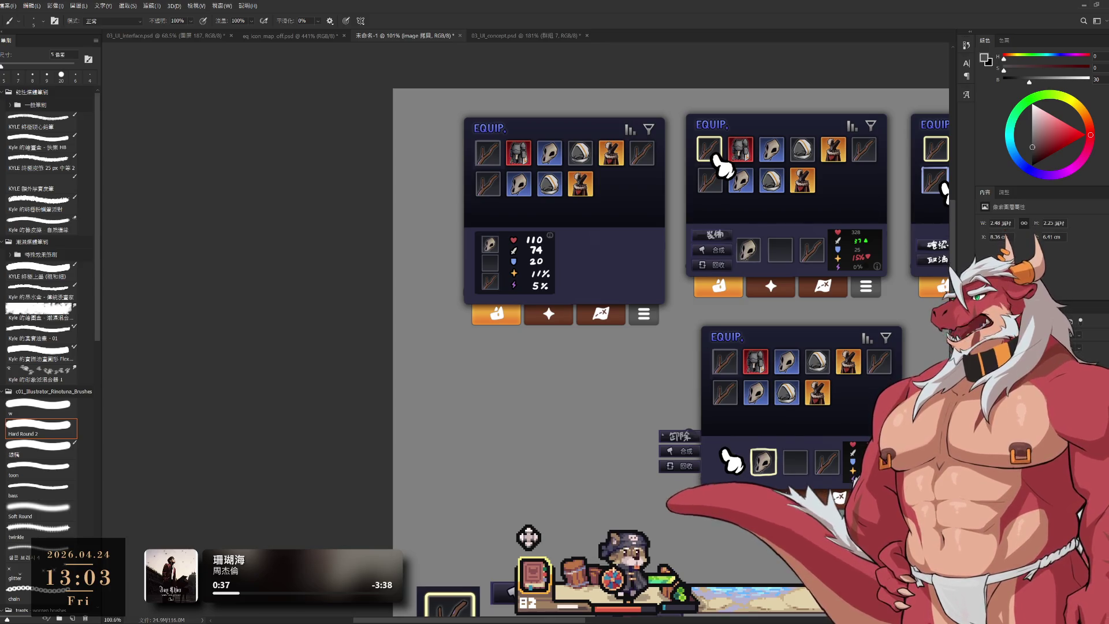
mouse_move(679, 440)
mouse_down()
mouse_move(726, 451)
mouse_move(564, 369)
mouse_move(544, 383)
mouse_up()
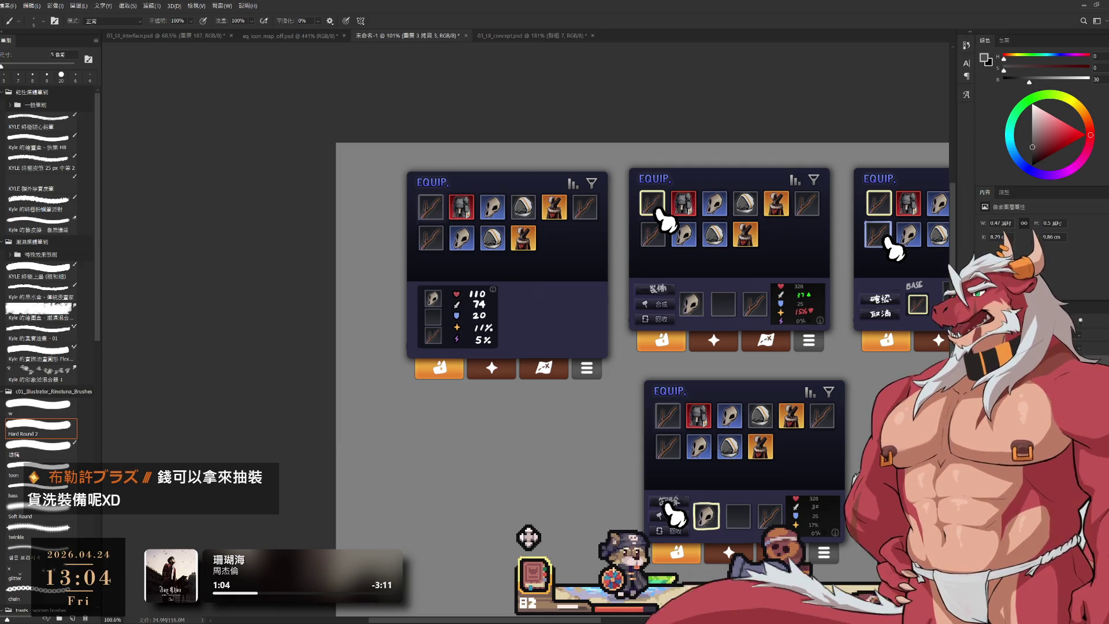
scroll(654, 255, up, 3)
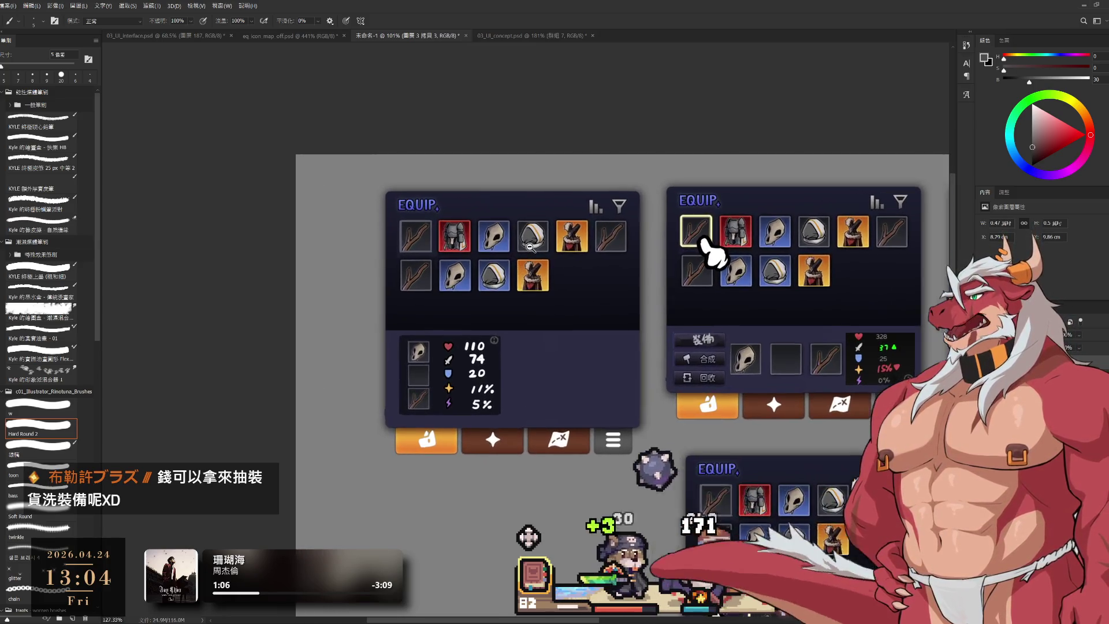
drag(654, 255, 600, 266)
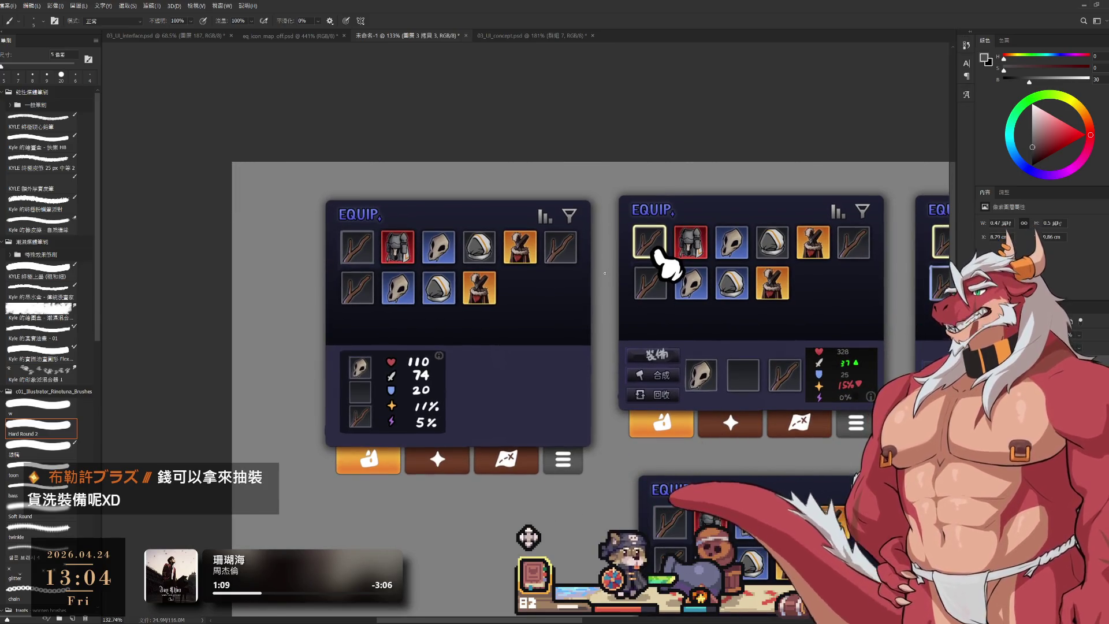
scroll(605, 272, down, 2)
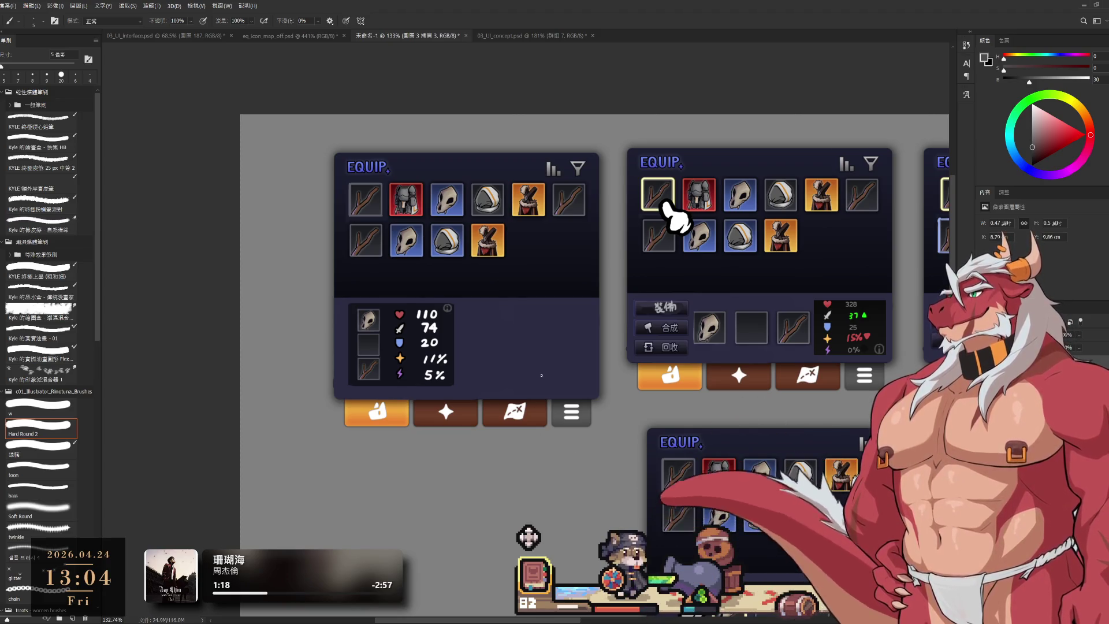
scroll(449, 328, up, 3)
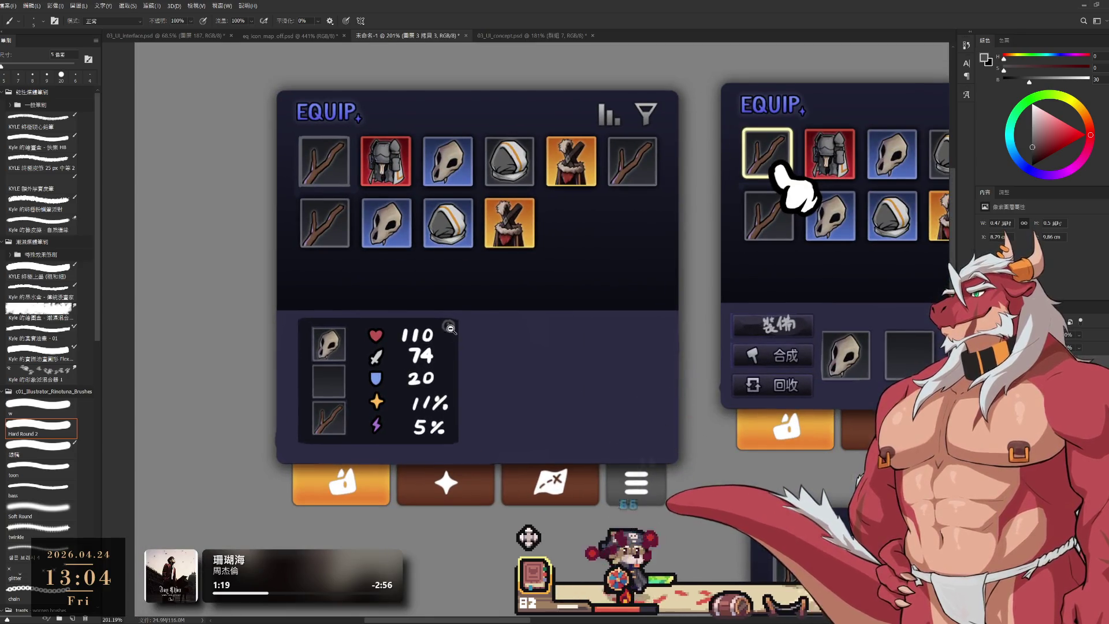
scroll(449, 328, up, 2)
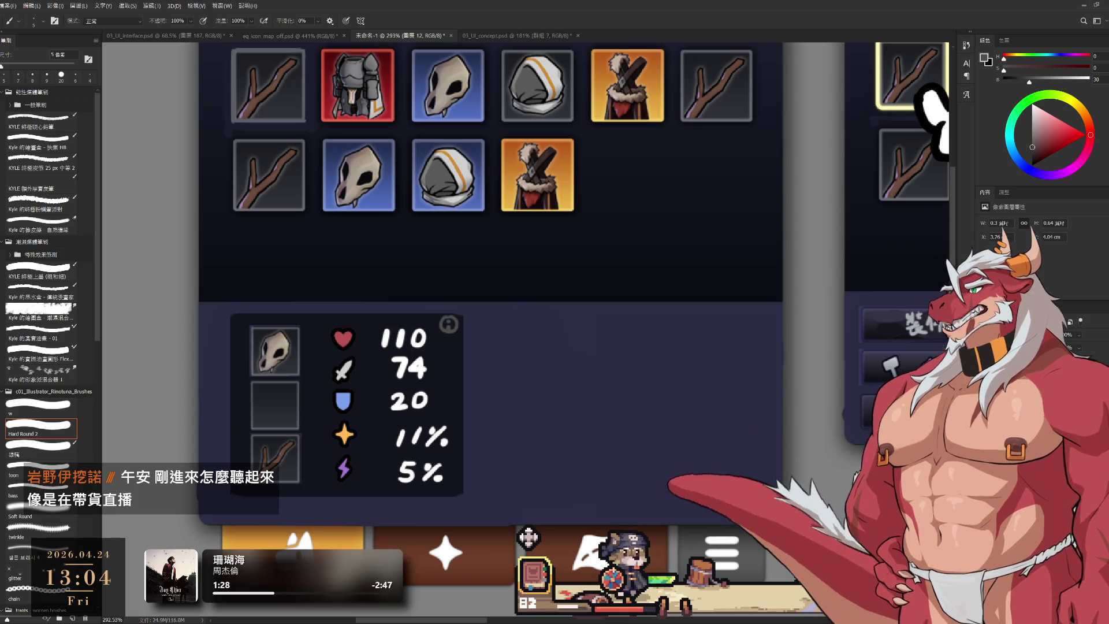
drag(693, 453, 644, 425)
scroll(641, 426, down, 3)
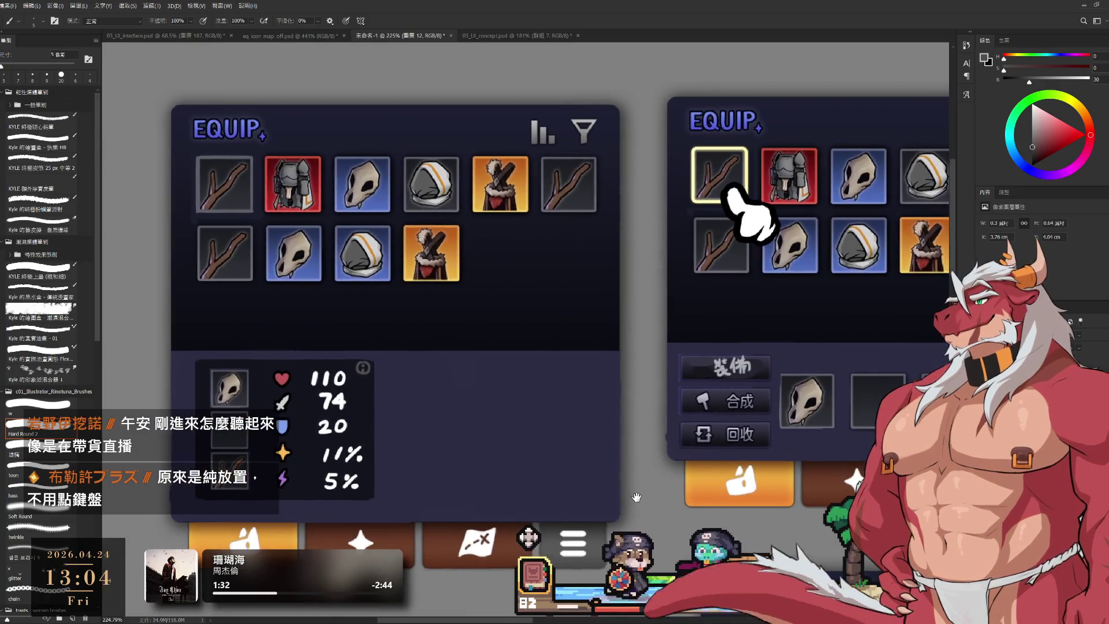
scroll(635, 456, down, 1)
scroll(639, 479, up, 3)
scroll(639, 479, down, 2)
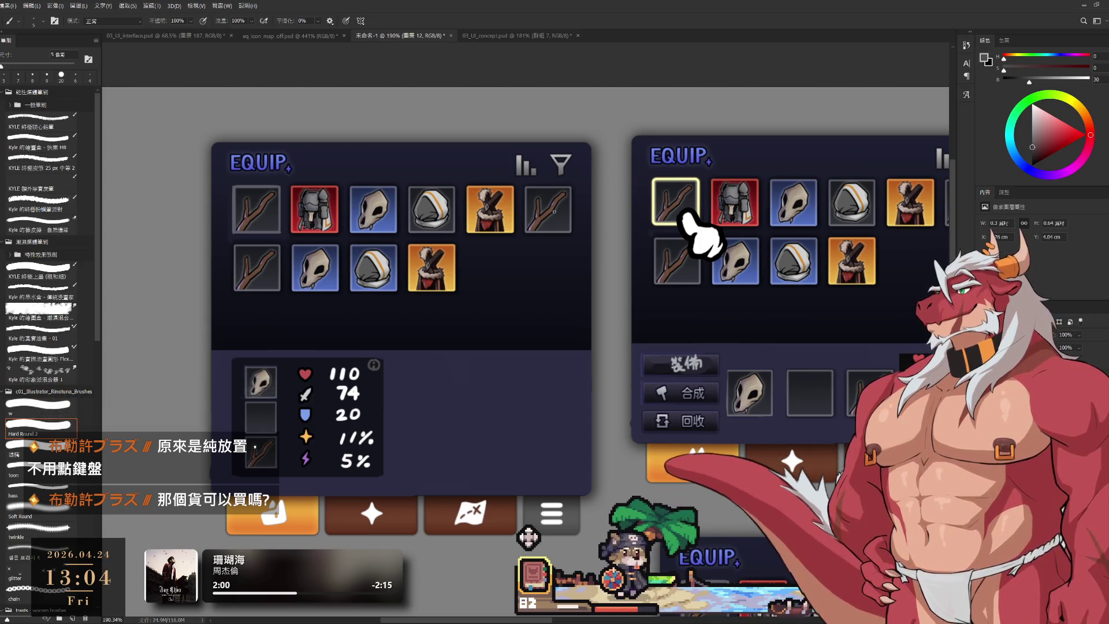
drag(502, 420, 605, 437)
scroll(605, 437, up, 1)
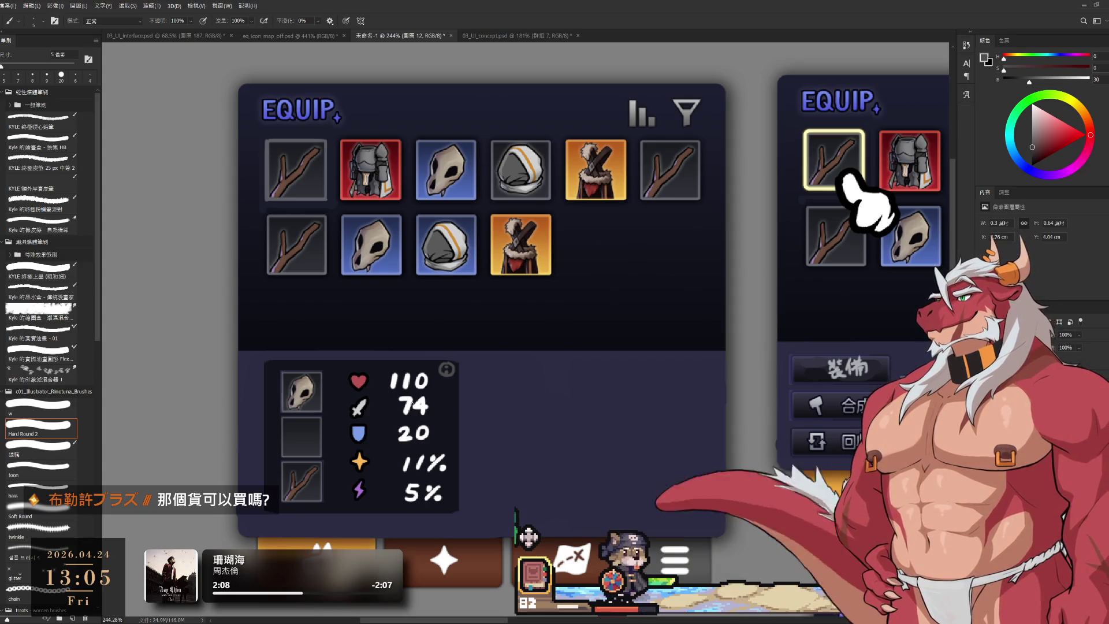
scroll(398, 425, up, 2)
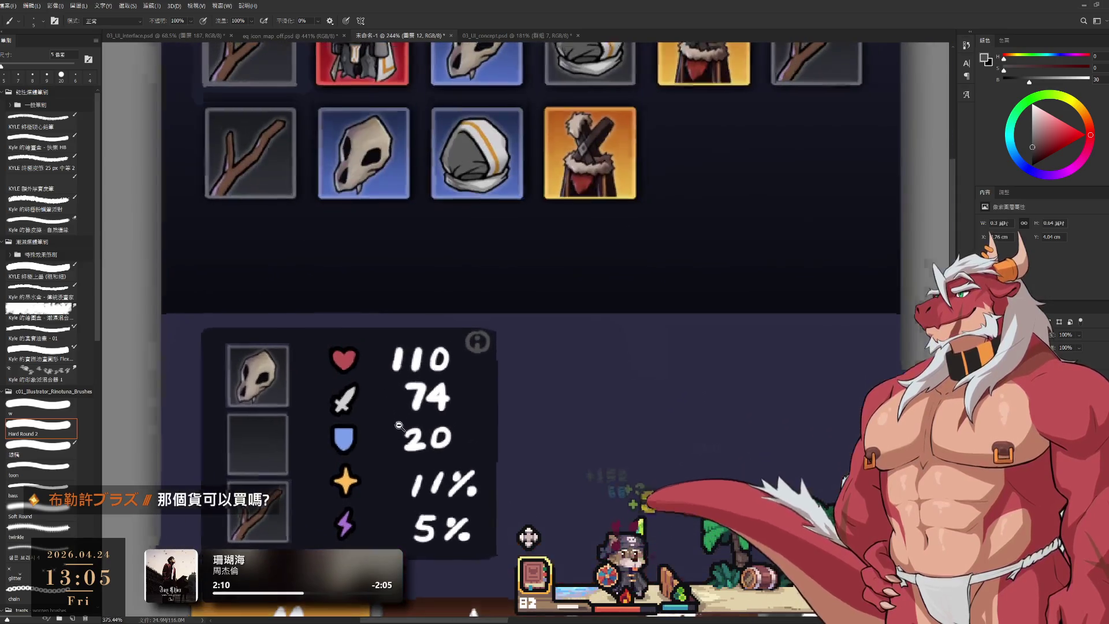
Erase the old stat numbers and switch to a white brush.
key(l)
mouse_move(430, 375)
mouse_down()
mouse_move(481, 400)
mouse_move(491, 386)
mouse_up()
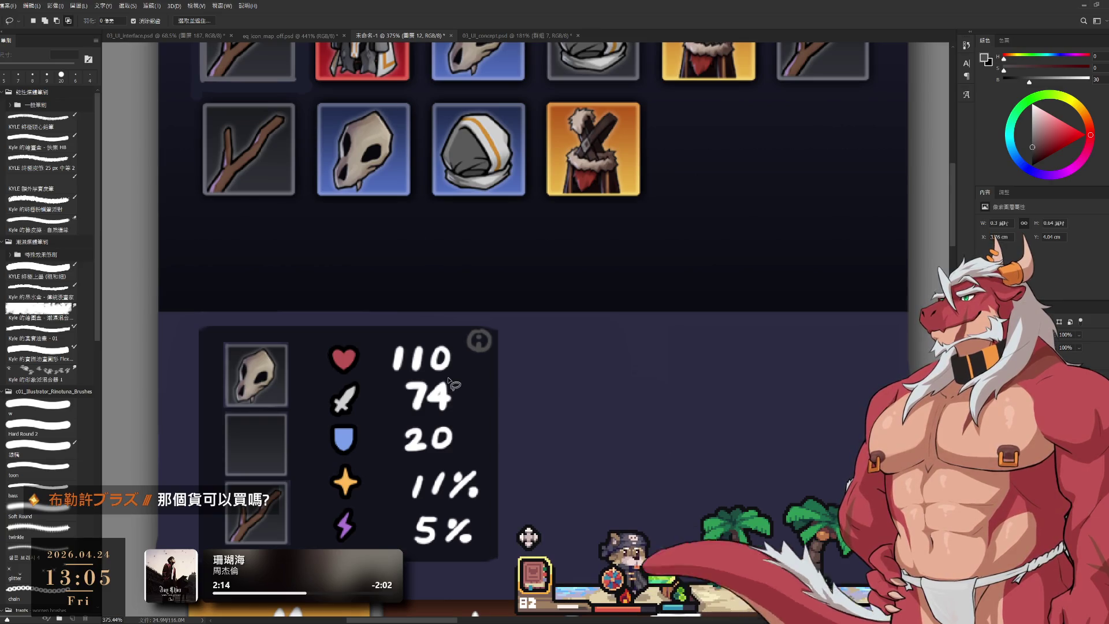
key(e)
mouse_move(398, 326)
mouse_down()
mouse_move(428, 531)
mouse_move(476, 534)
mouse_up()
key(b)
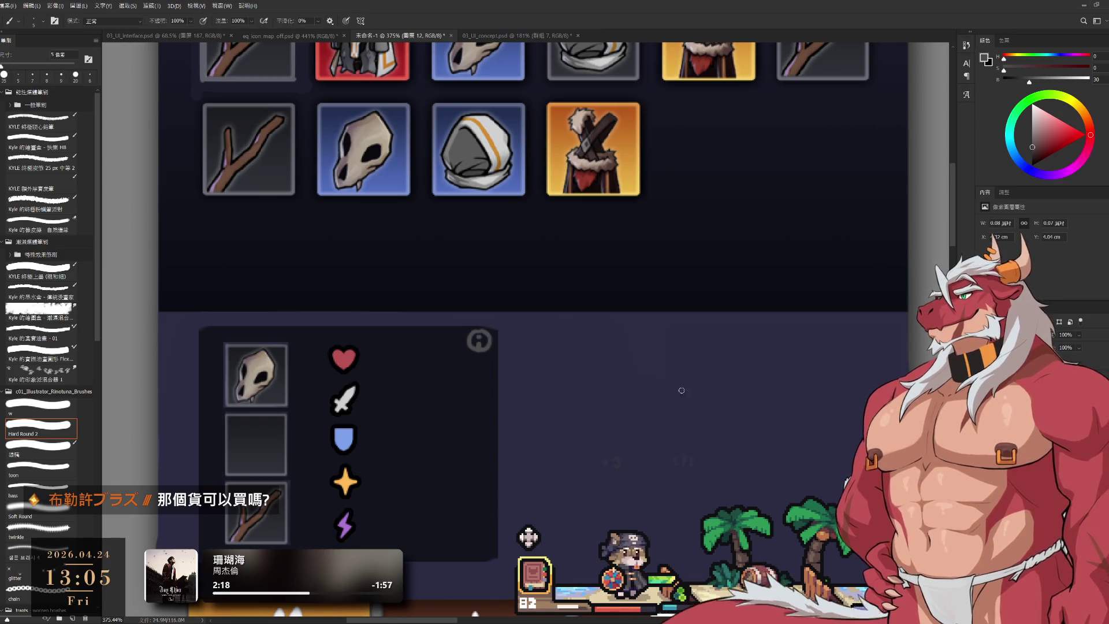
key(x)
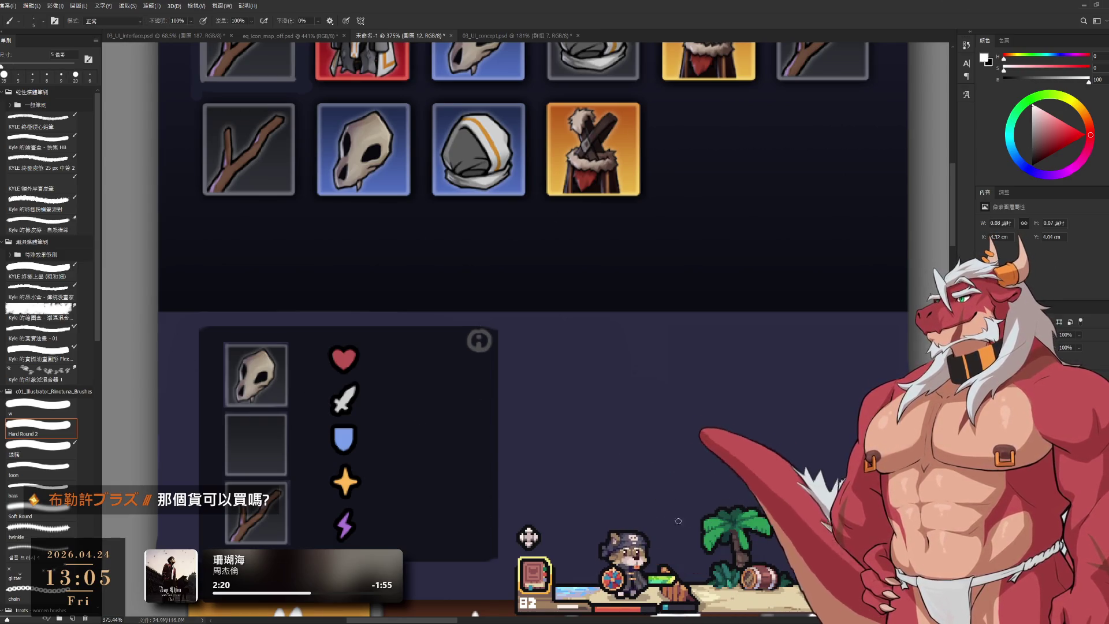
Hand-letter the 110 and 74 values in white beside the heart and sword icons.
drag(398, 351, 400, 366)
scroll(399, 352, up, 3)
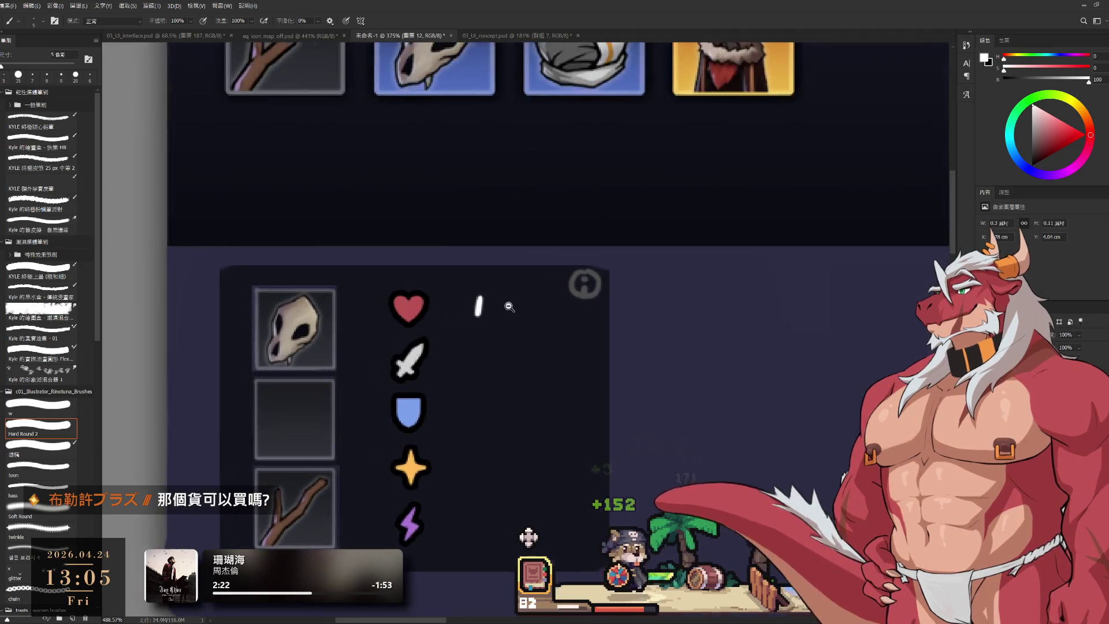
key(ctrl+z)
key(bracketleft)
key(bracketleft)
key(ctrl+z)
mouse_move(483, 291)
mouse_down()
mouse_move(474, 318)
mouse_move(498, 316)
mouse_up()
key(bracketright)
key(ctrl+z)
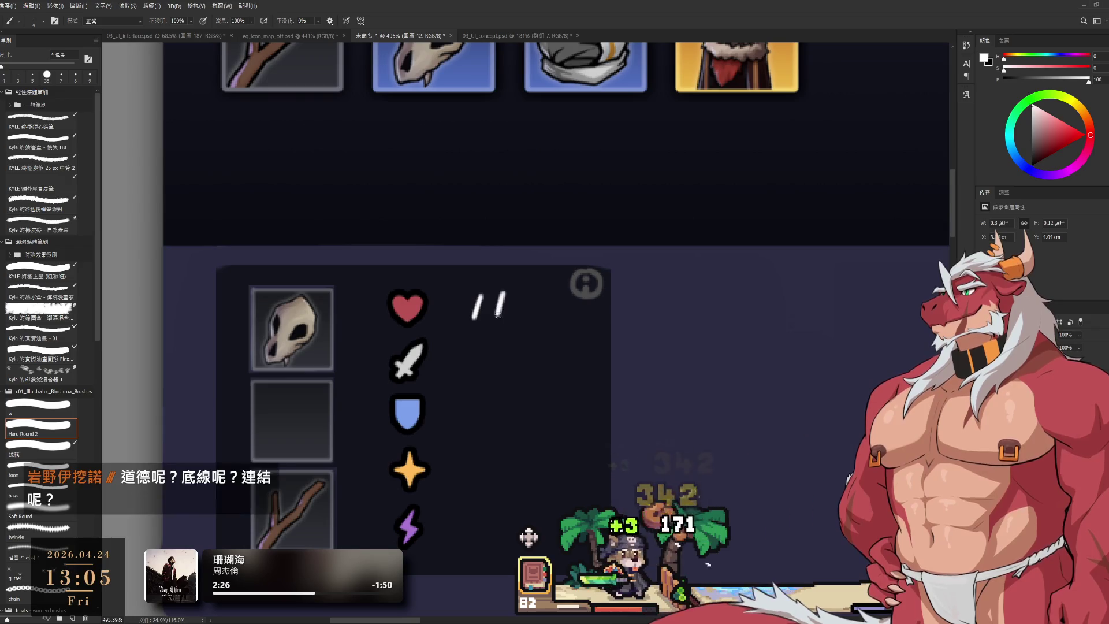
key(ctrl+z)
mouse_move(505, 295)
mouse_down()
mouse_move(500, 315)
mouse_move(525, 297)
mouse_up()
key(ctrl+z)
scroll(497, 367, down, 2)
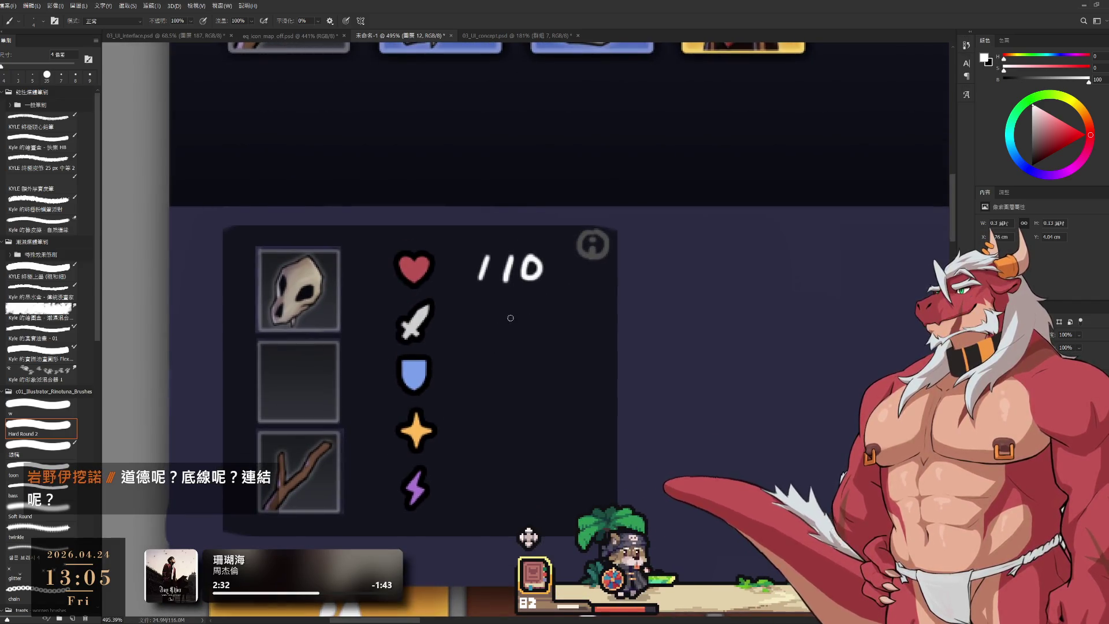
mouse_move(496, 312)
mouse_down()
mouse_move(505, 334)
mouse_move(515, 315)
mouse_move(507, 334)
mouse_move(537, 328)
mouse_move(530, 338)
mouse_up()
key(ctrl+z)
key(ctrl+z)
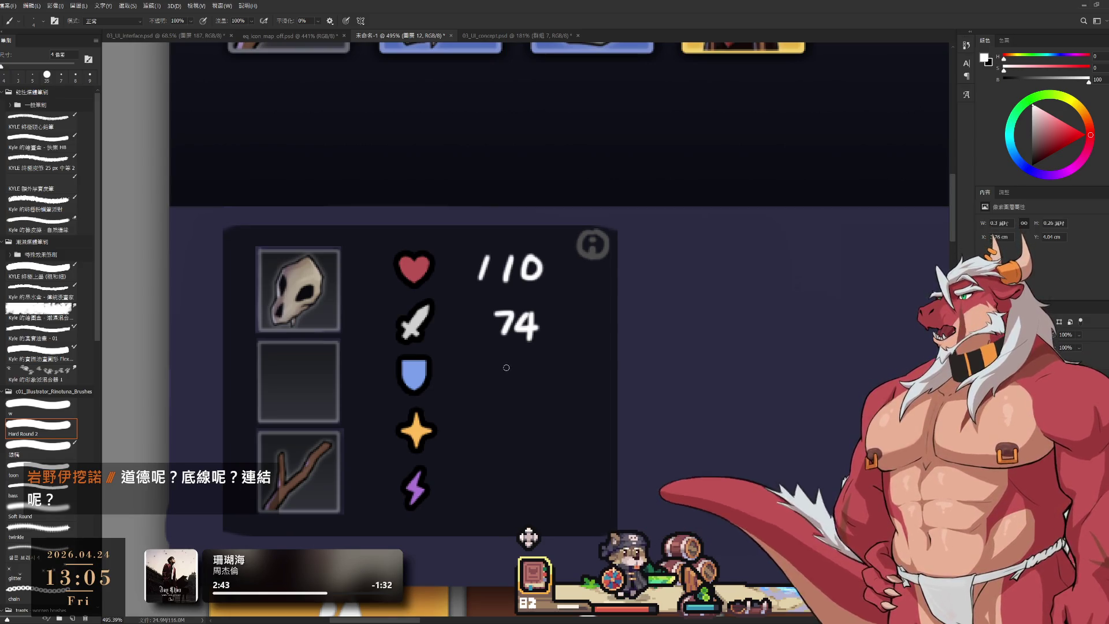
Letter the new 32, 25% and 4% values beside the shield, star and lightning icons.
mouse_move(511, 372)
mouse_down()
mouse_move(499, 385)
mouse_move(520, 379)
mouse_move(464, 386)
mouse_up()
key(ctrl+z)
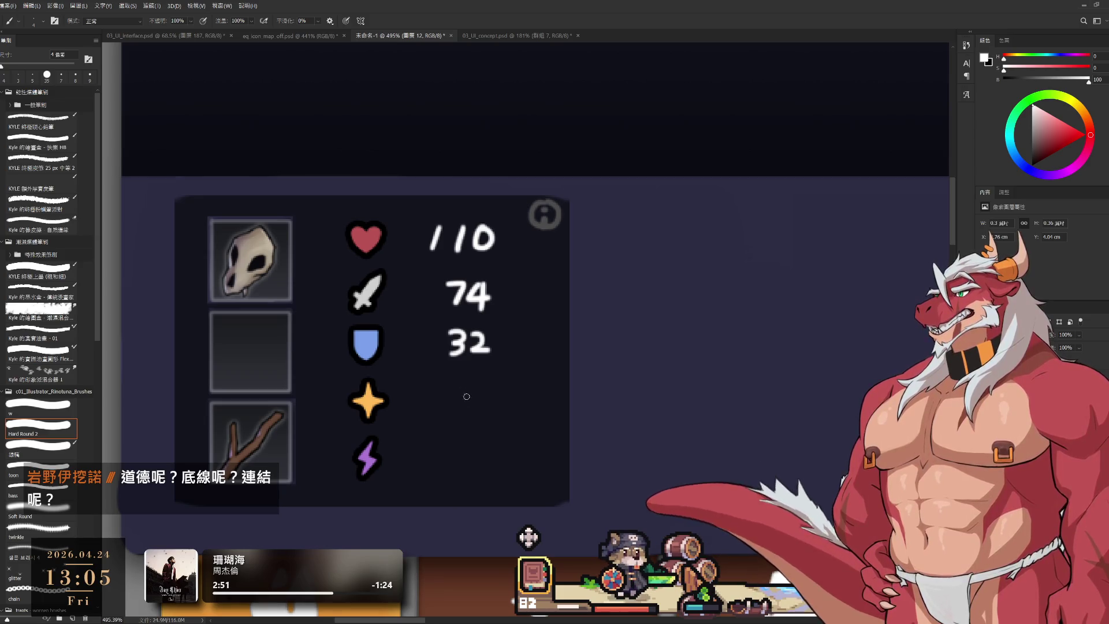
mouse_move(449, 393)
mouse_down()
mouse_move(466, 407)
mouse_move(470, 395)
mouse_move(450, 410)
mouse_move(491, 388)
mouse_move(492, 414)
mouse_move(511, 405)
mouse_up()
key(ctrl+z)
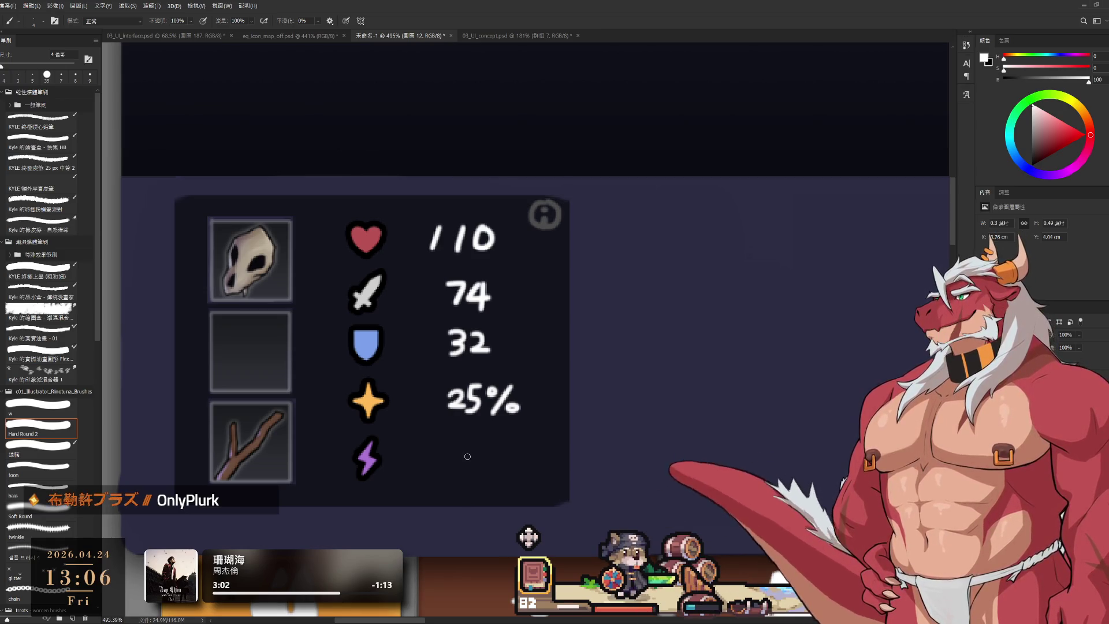
mouse_move(465, 442)
mouse_down()
mouse_move(481, 462)
mouse_move(456, 462)
mouse_move(475, 471)
mouse_move(486, 456)
mouse_up()
key(ctrl+z)
drag(506, 446, 488, 474)
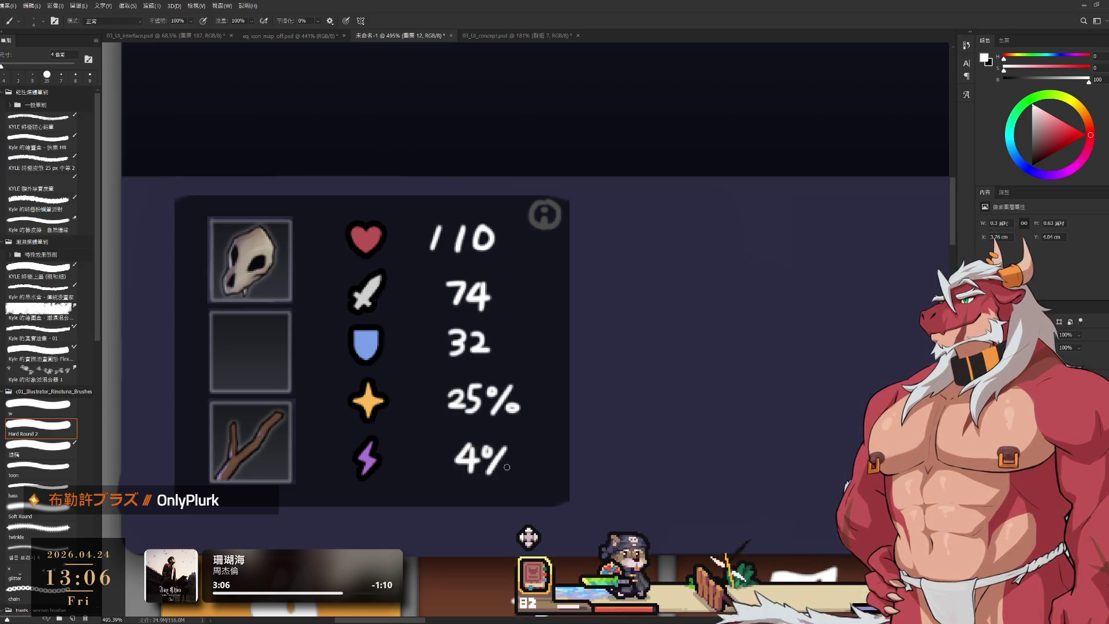
scroll(509, 469, down, 5)
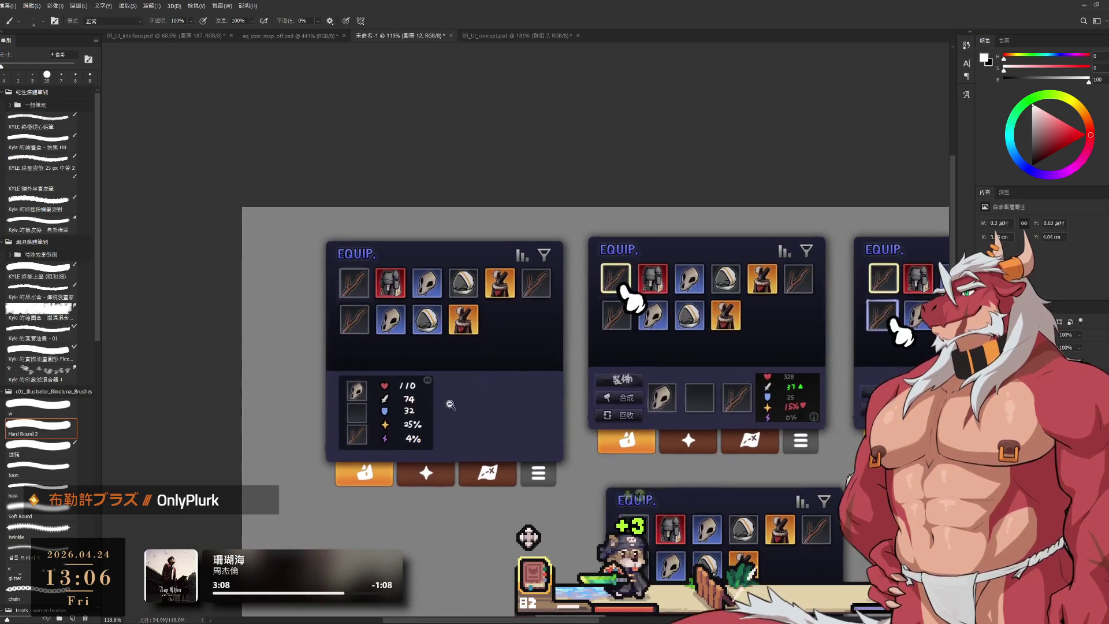
Paint a gold selection frame and pointing-hand marker on the second panel's first item slot.
scroll(469, 375, up, 3)
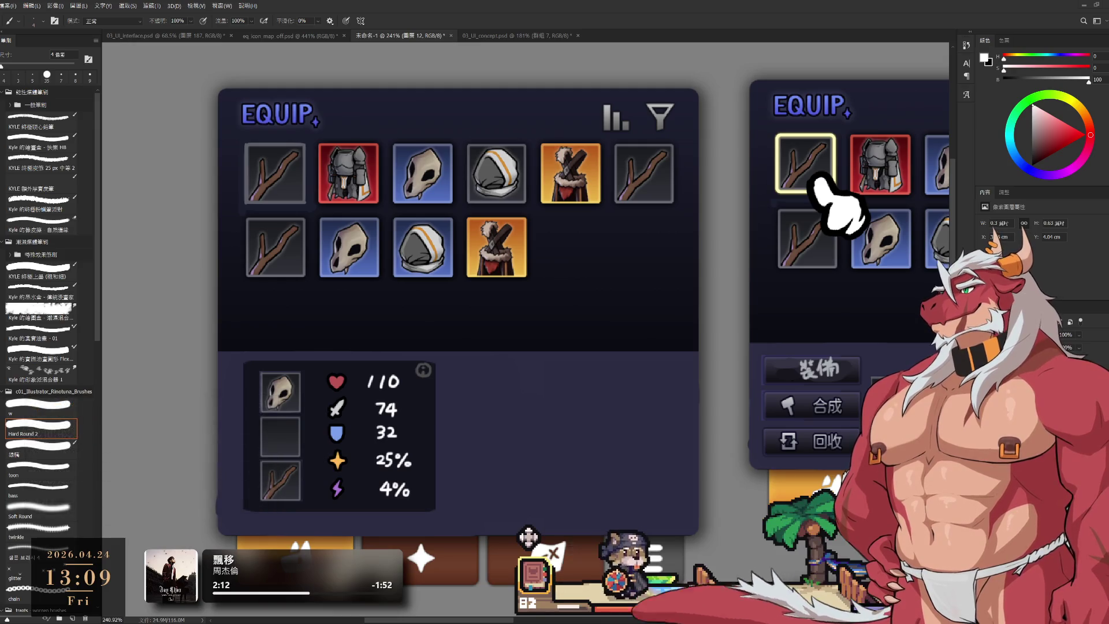
scroll(648, 186, down, 10)
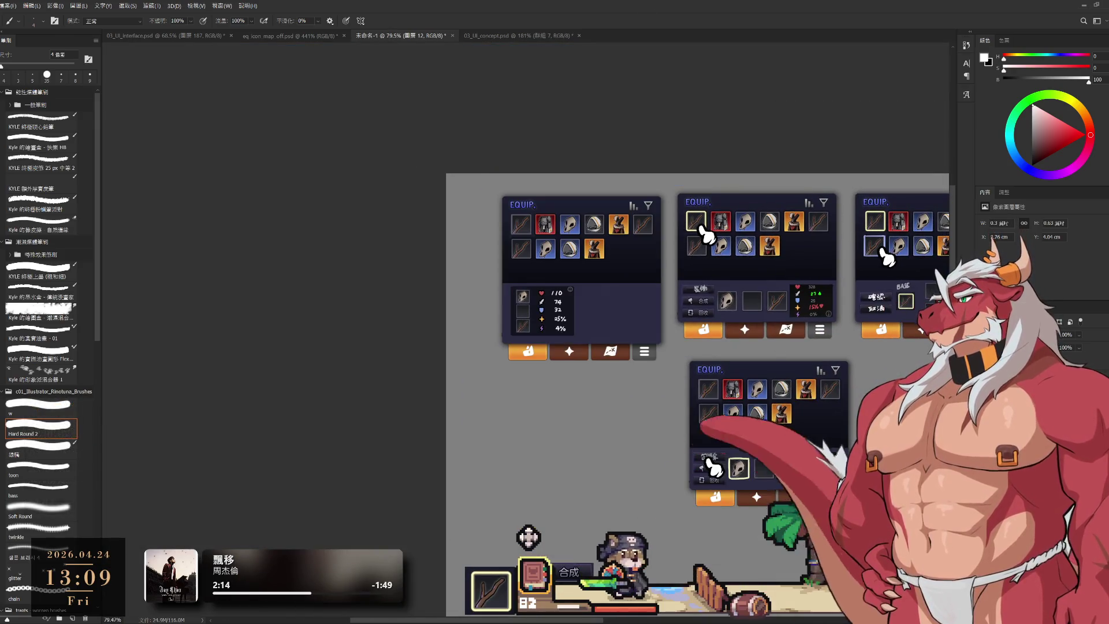
Paste the lion character and stats screenshots above layer 7 copy, placing them side by side.
ctrl+click(691, 301)
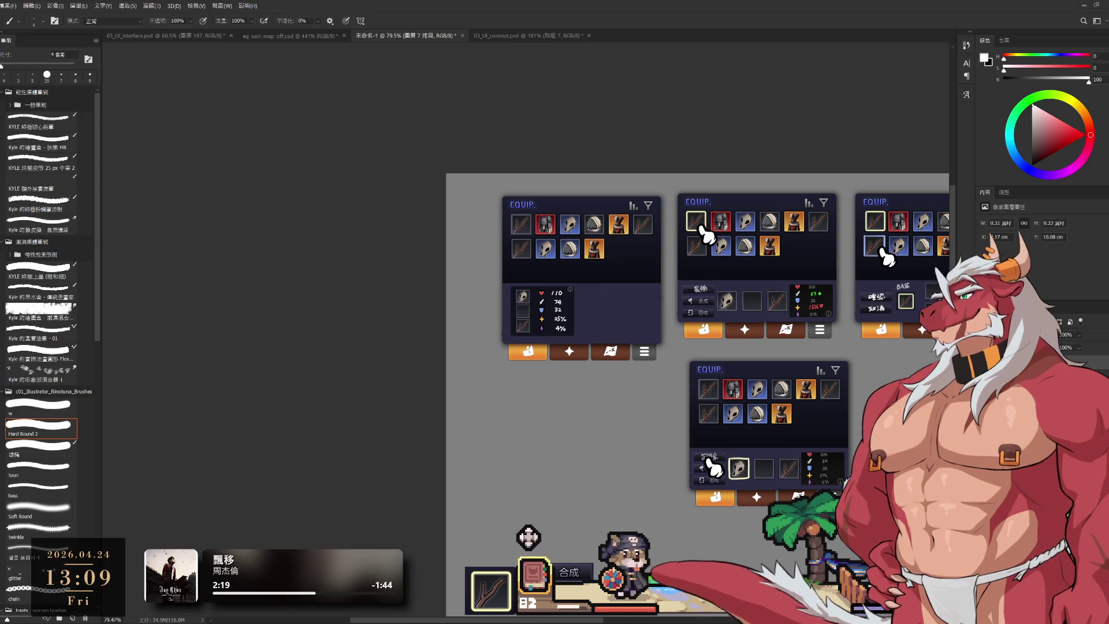
key(ctrl+v)
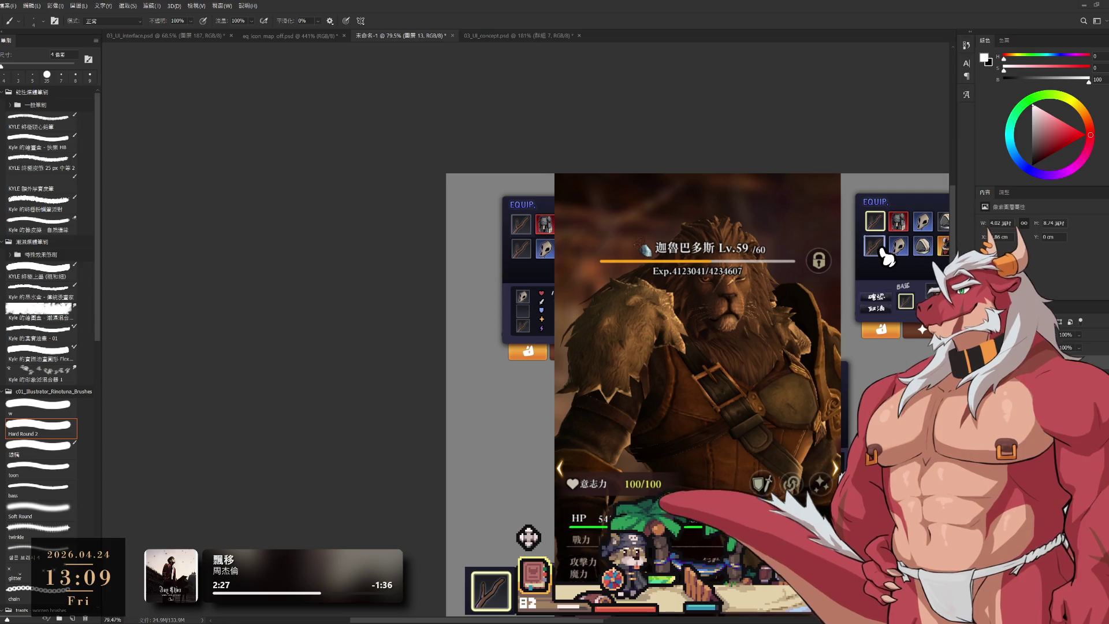
key(ctrl+v)
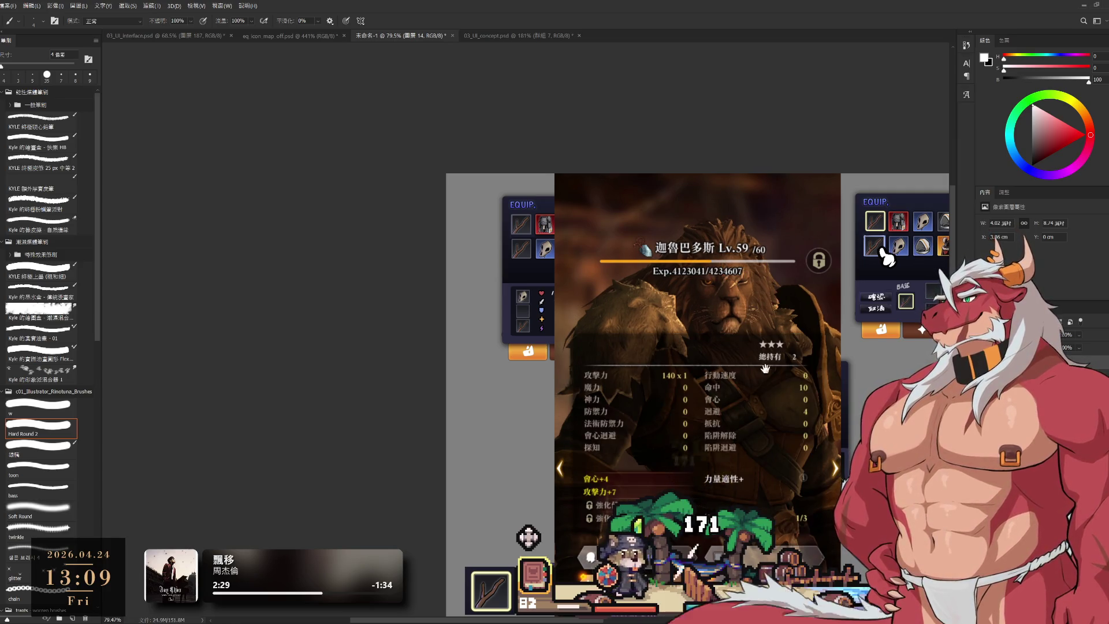
scroll(769, 367, down, 3)
drag(572, 396, 806, 418)
key(ctrl+t)
key(Return)
key(b)
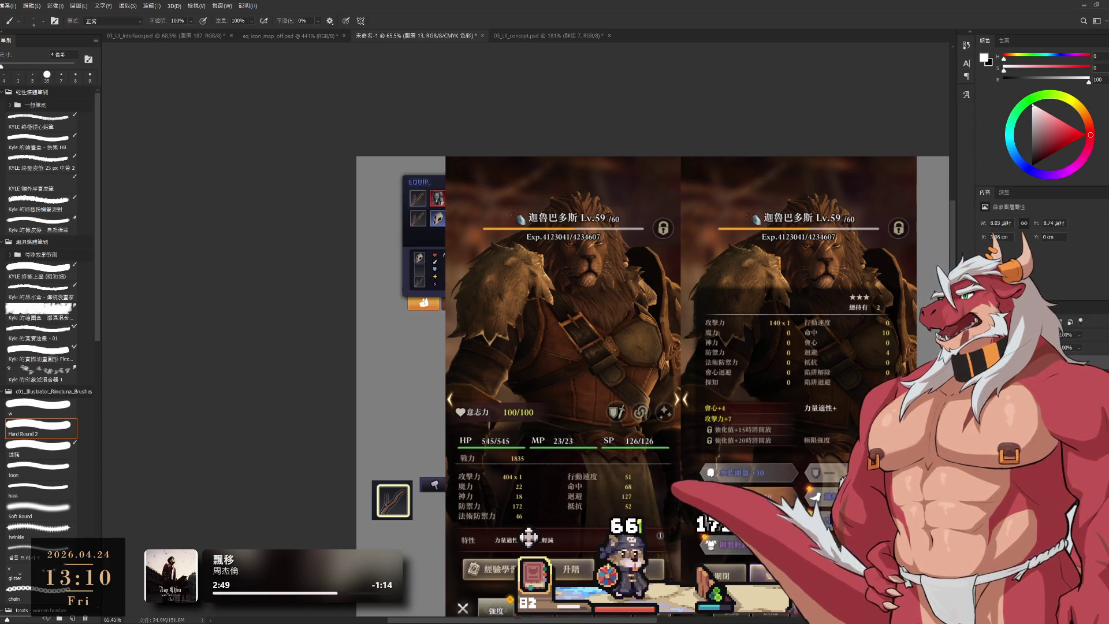
drag(578, 347, 404, 277)
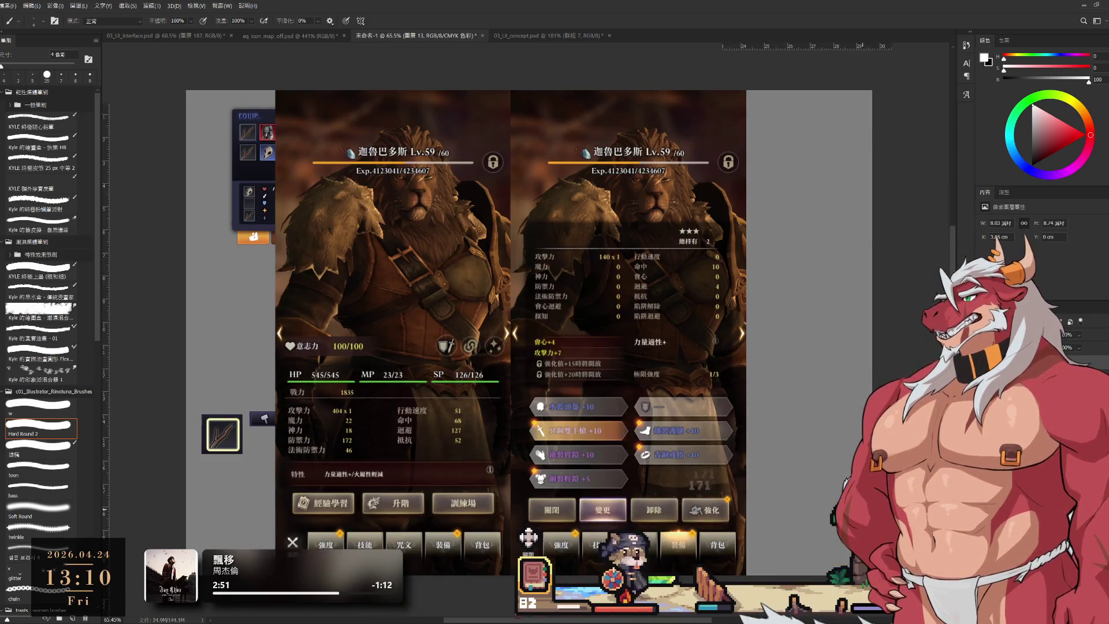
Scale both lion stat screenshots to 43.82% and move them beside the first EQUIP panel.
key(ctrl+t)
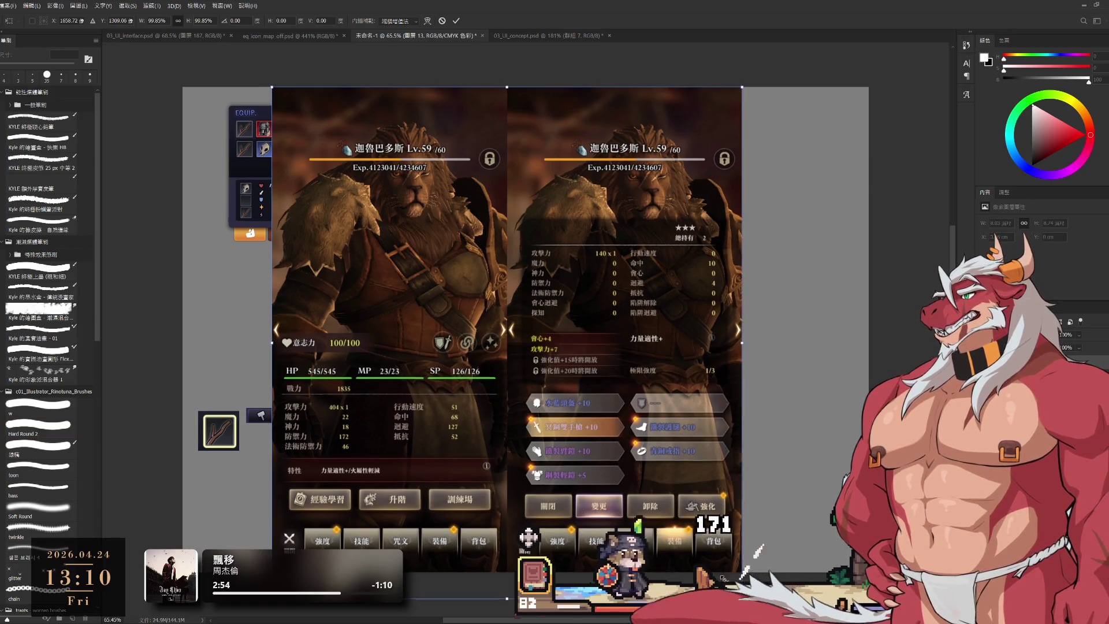
drag(742, 598, 460, 384)
mouse_move(456, 218)
mouse_down()
mouse_move(714, 515)
mouse_move(778, 518)
mouse_up()
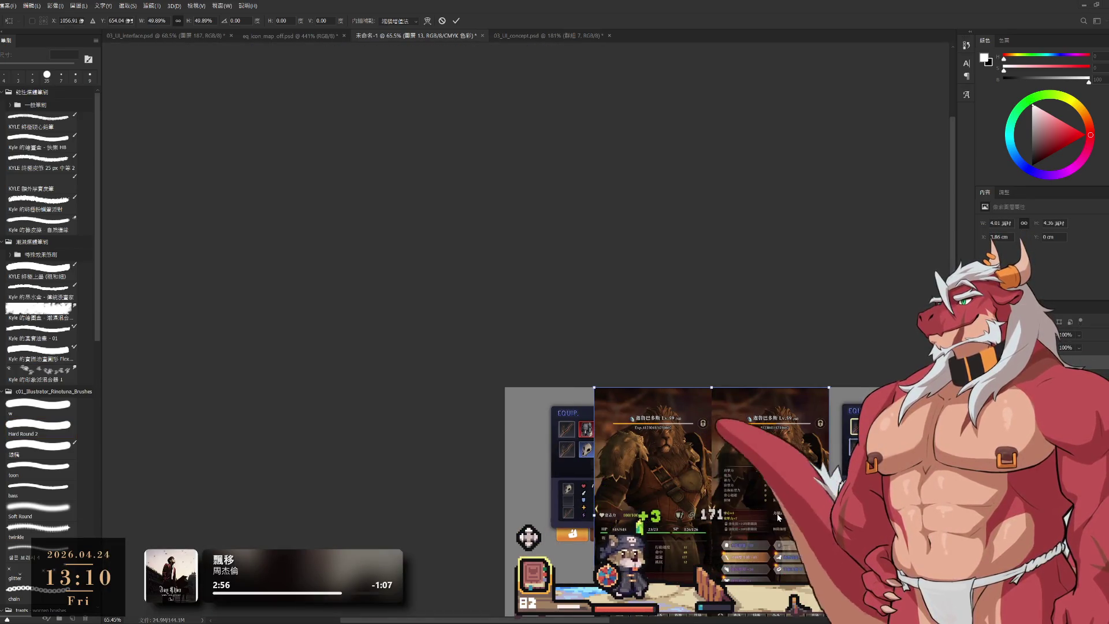
drag(784, 337, 726, 193)
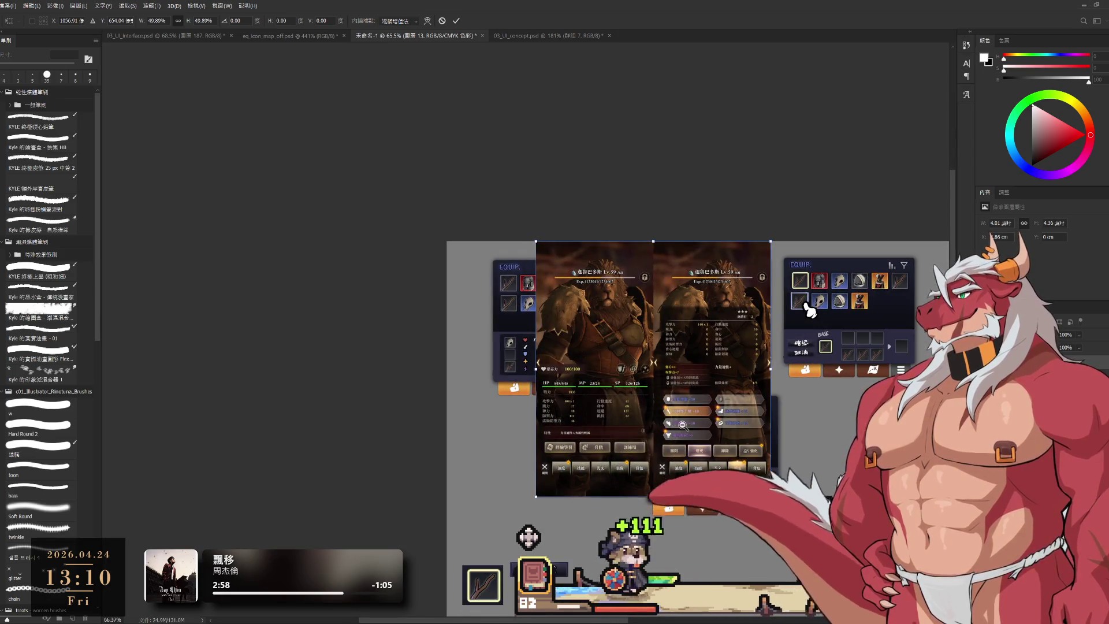
scroll(720, 446, up, 3)
mouse_move(721, 447)
mouse_down()
mouse_move(719, 394)
mouse_move(703, 402)
mouse_up()
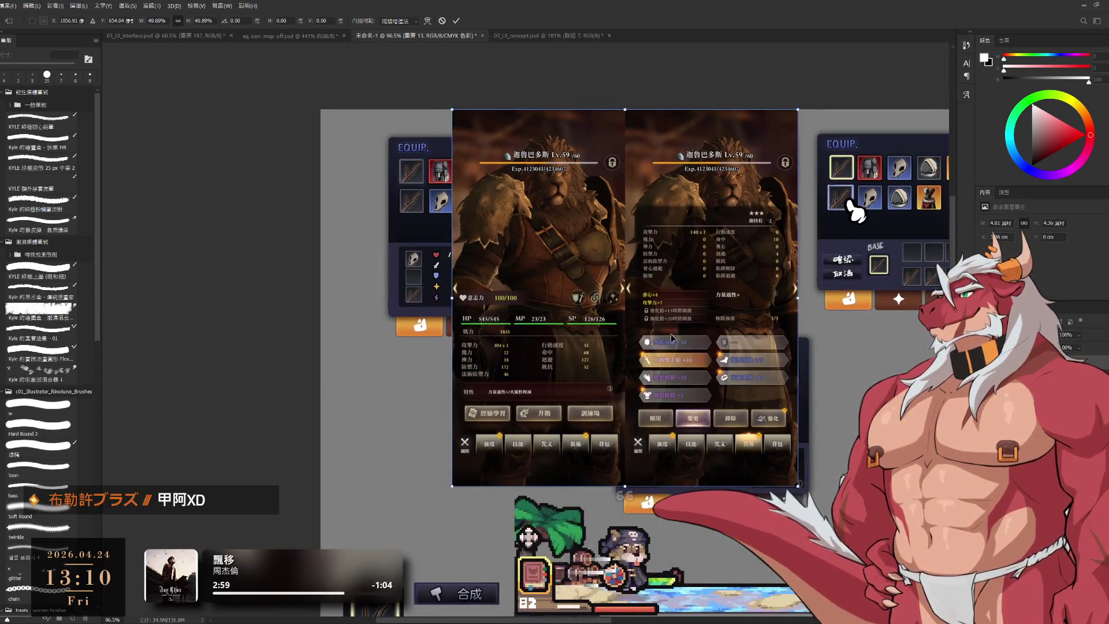
drag(670, 335, 679, 461)
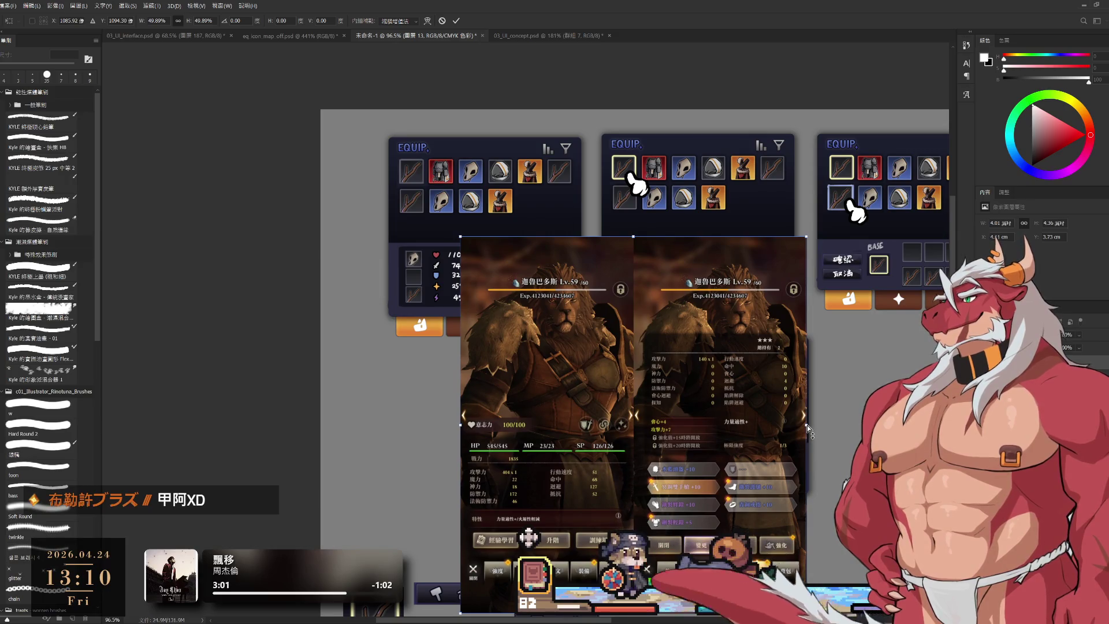
mouse_move(806, 425)
mouse_down()
mouse_move(728, 442)
mouse_move(808, 450)
mouse_up()
mouse_move(622, 414)
mouse_down()
mouse_move(501, 494)
mouse_move(571, 502)
mouse_move(786, 447)
mouse_move(538, 428)
mouse_move(710, 265)
mouse_move(528, 265)
mouse_move(494, 279)
mouse_up()
scroll(494, 279, down, 2)
scroll(653, 301, up, 3)
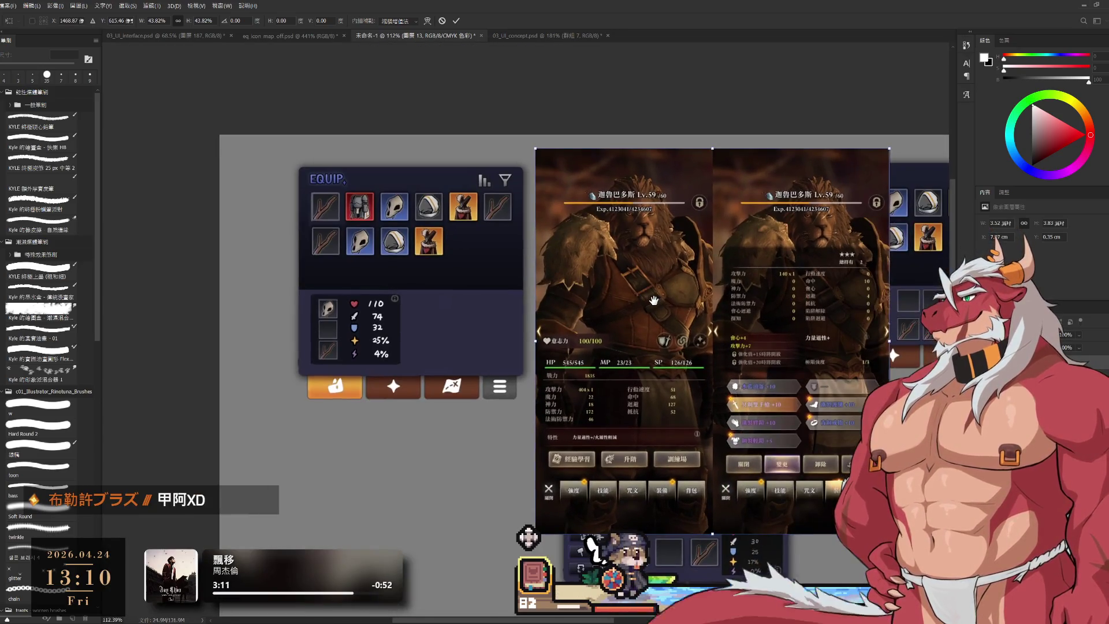
key(Return)
key(b)
scroll(732, 360, up, 2)
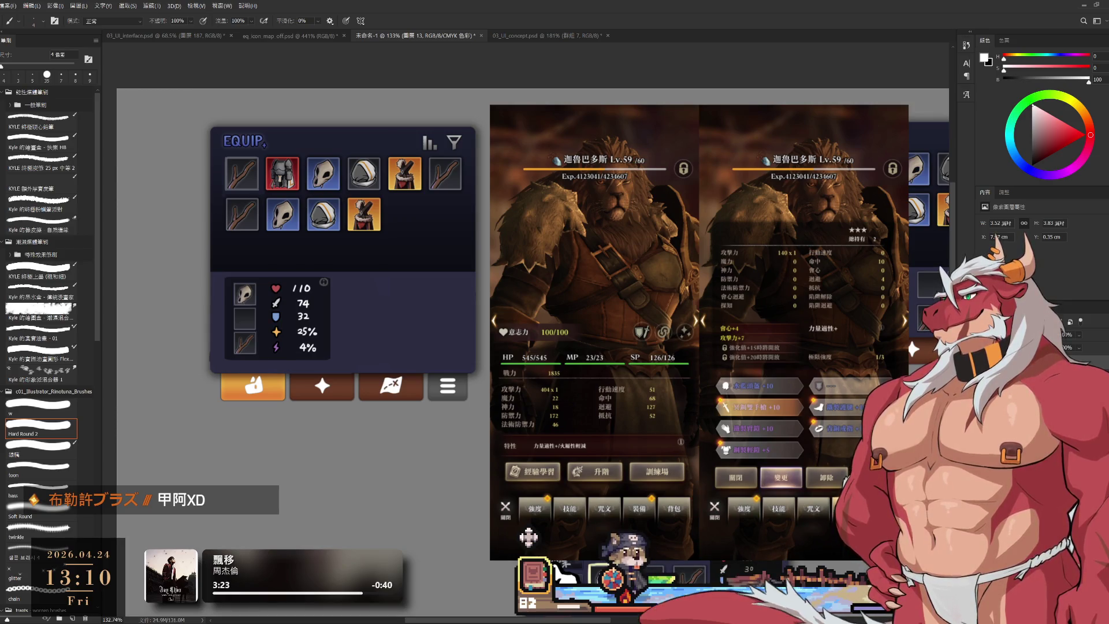
Select the 圖層 13 layer and pick pure red as the painting colour.
mouse_move(577, 289)
mouse_down()
mouse_move(527, 271)
mouse_move(578, 289)
mouse_up()
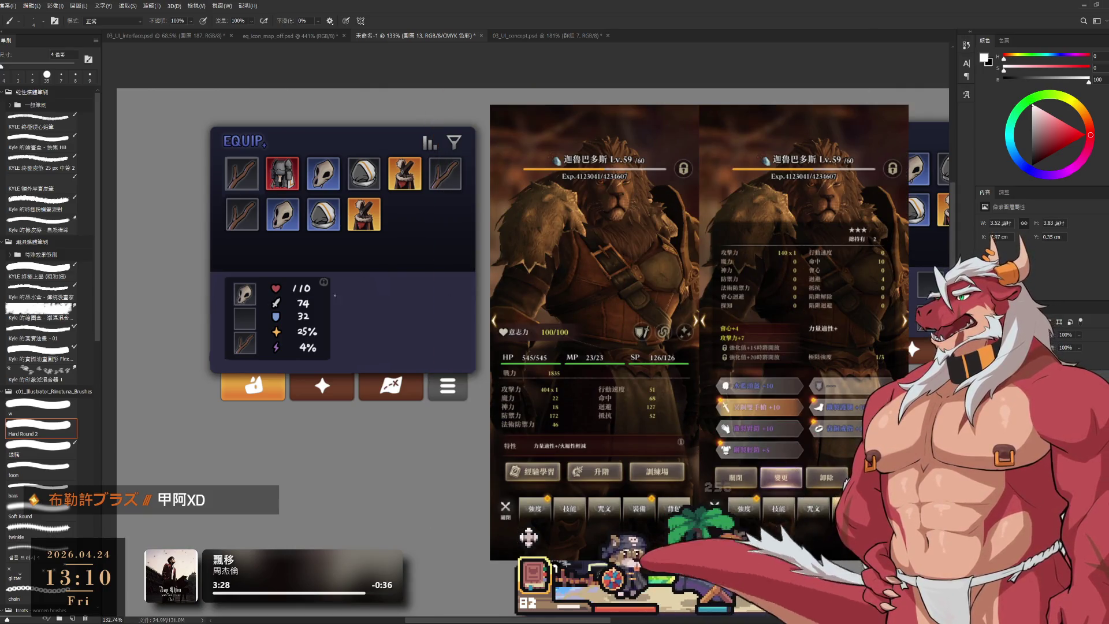
click(1084, 135)
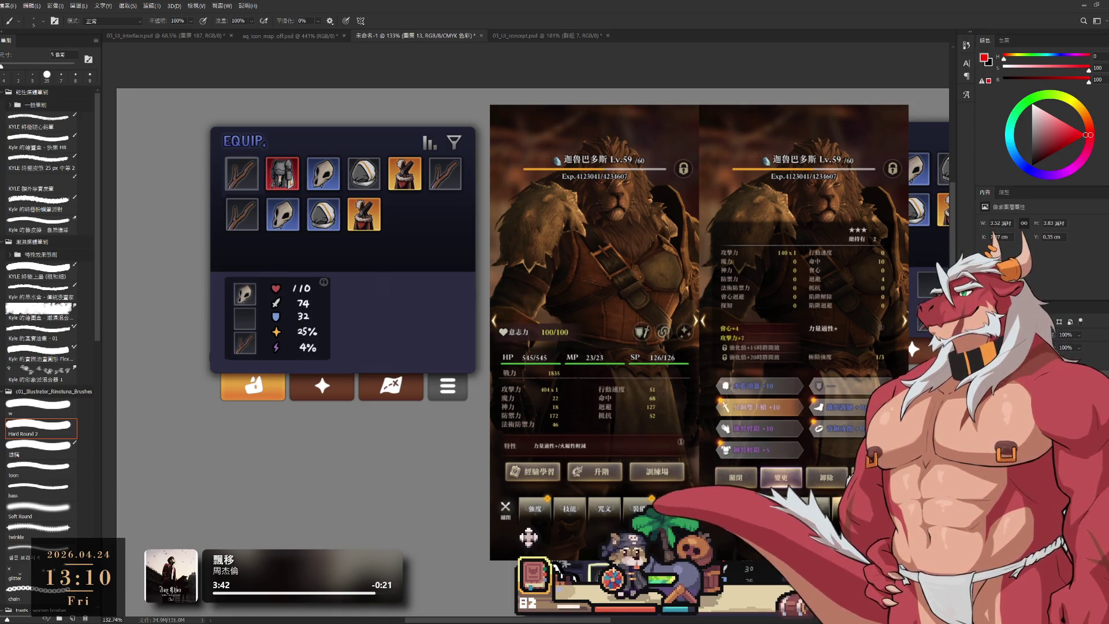
click(534, 575)
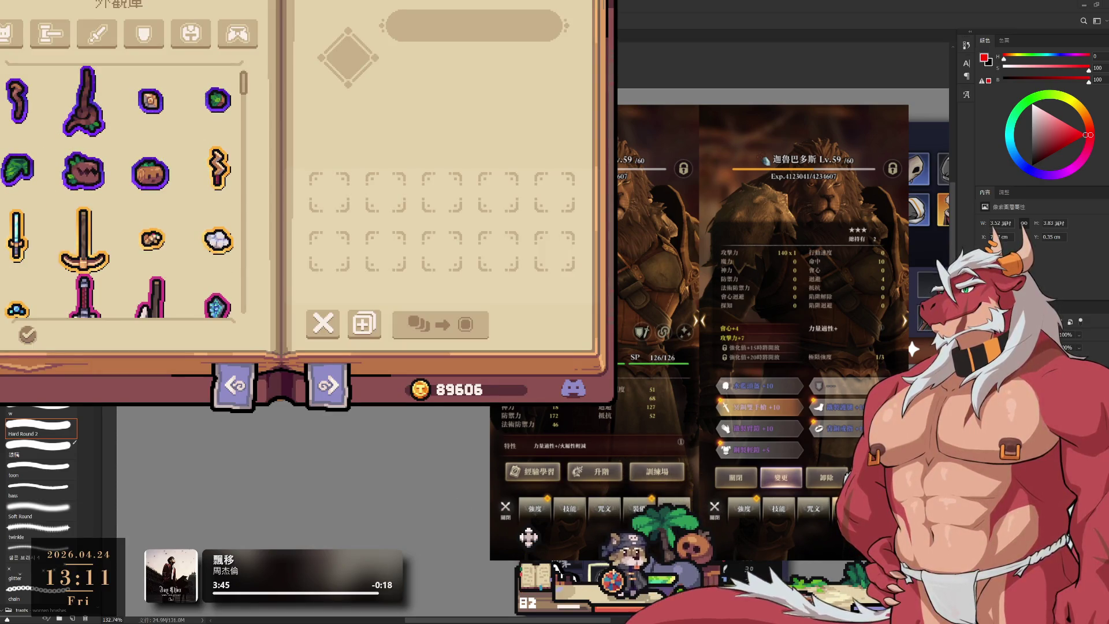
click(96, 33)
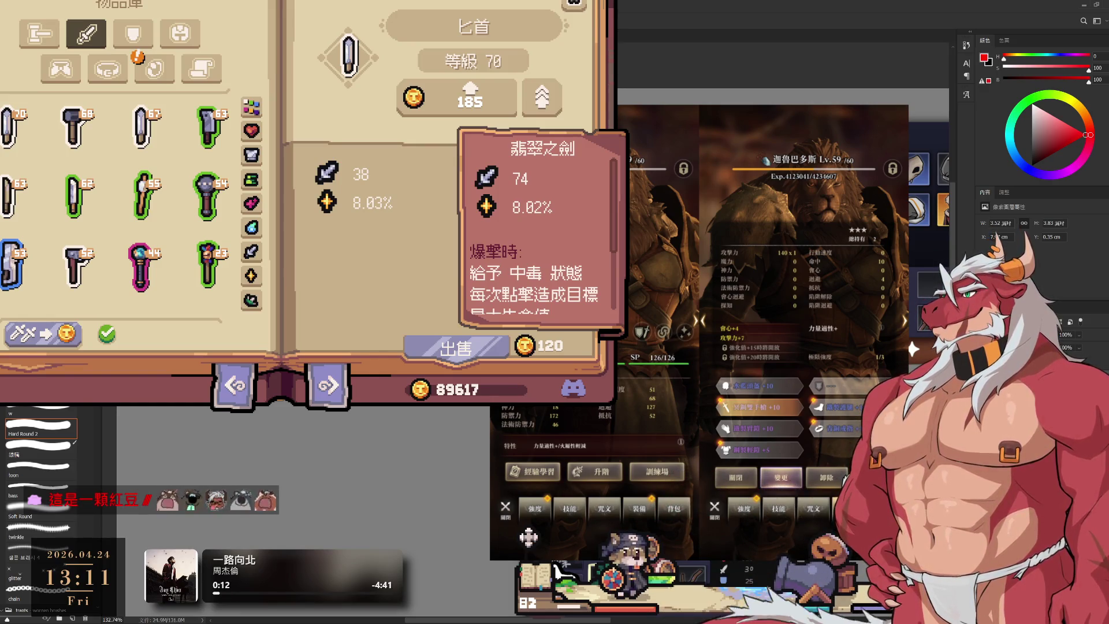
click(154, 68)
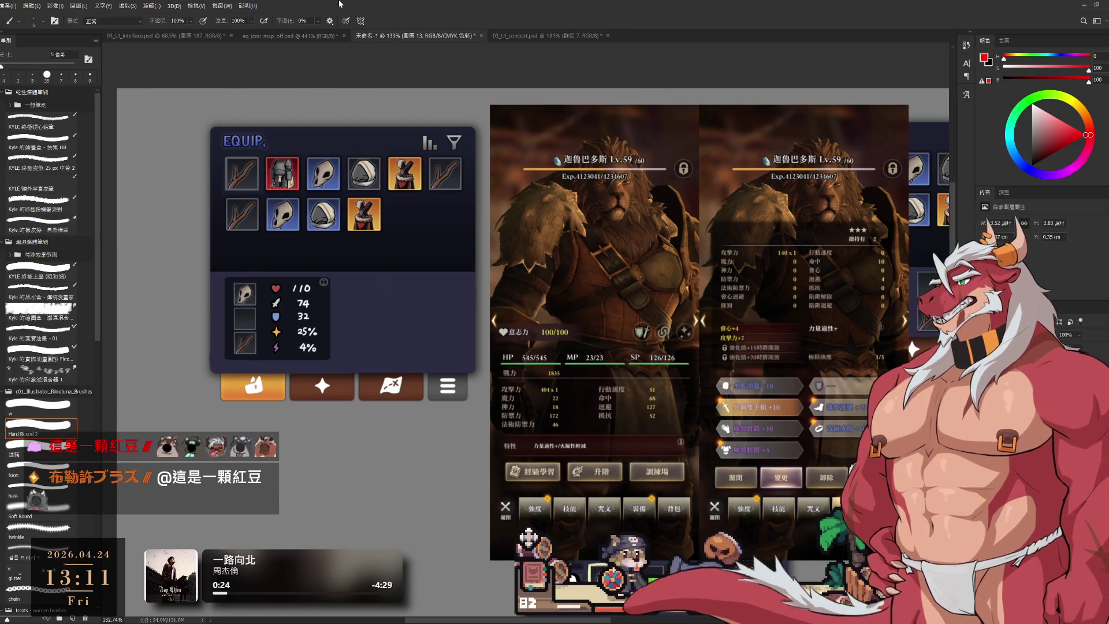
Zoom to 178%, paint a short red stroke, then sample the panel's dark navy.
drag(429, 325, 513, 340)
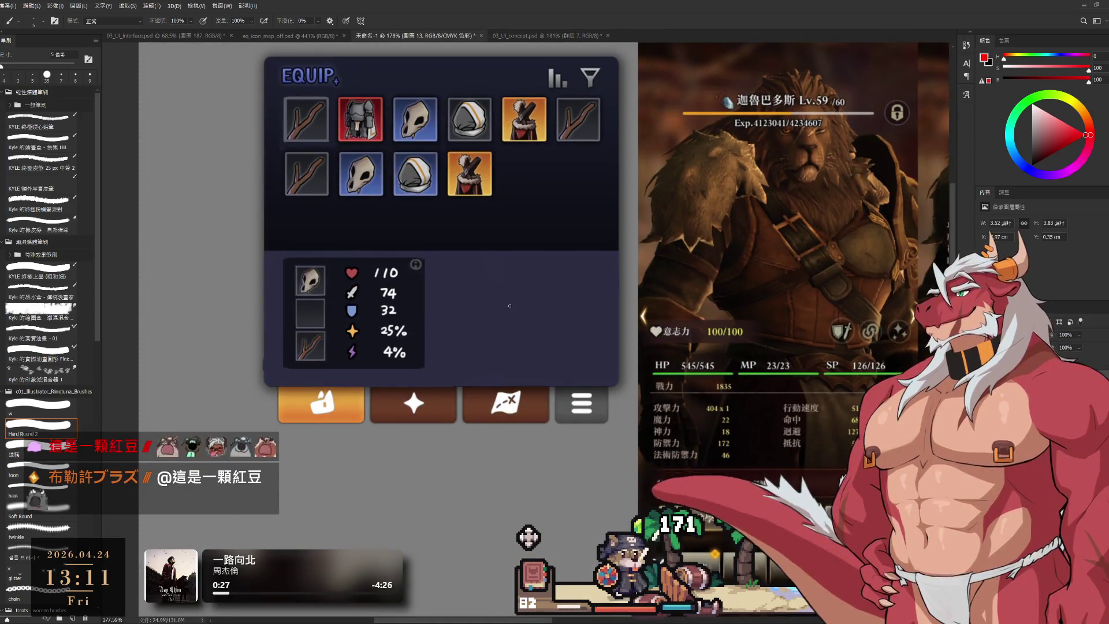
drag(460, 268, 456, 283)
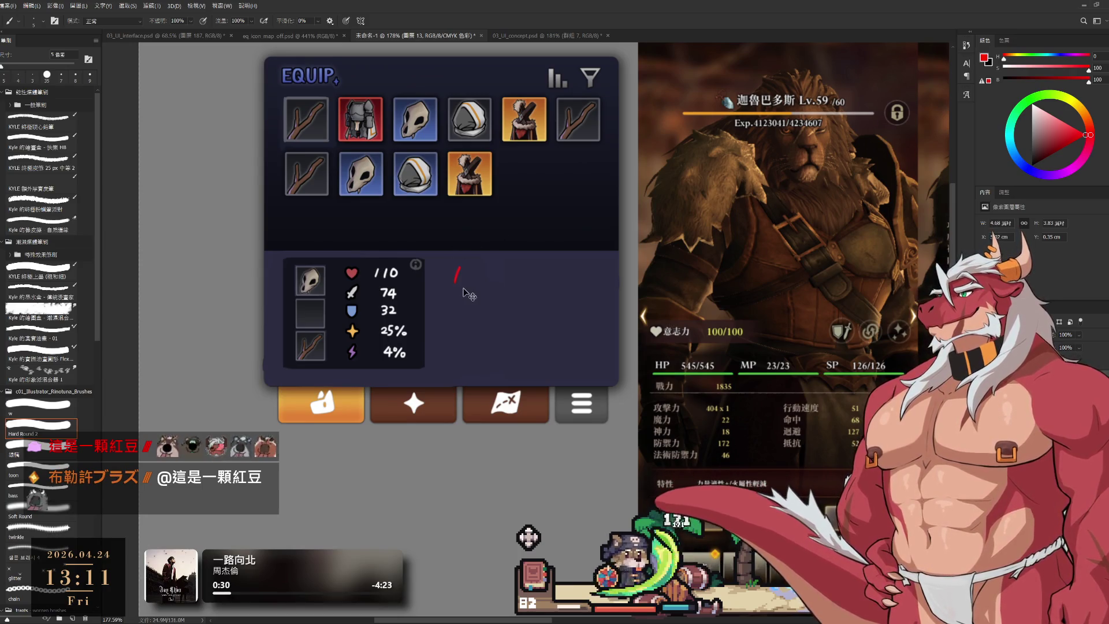
alt+click(315, 312)
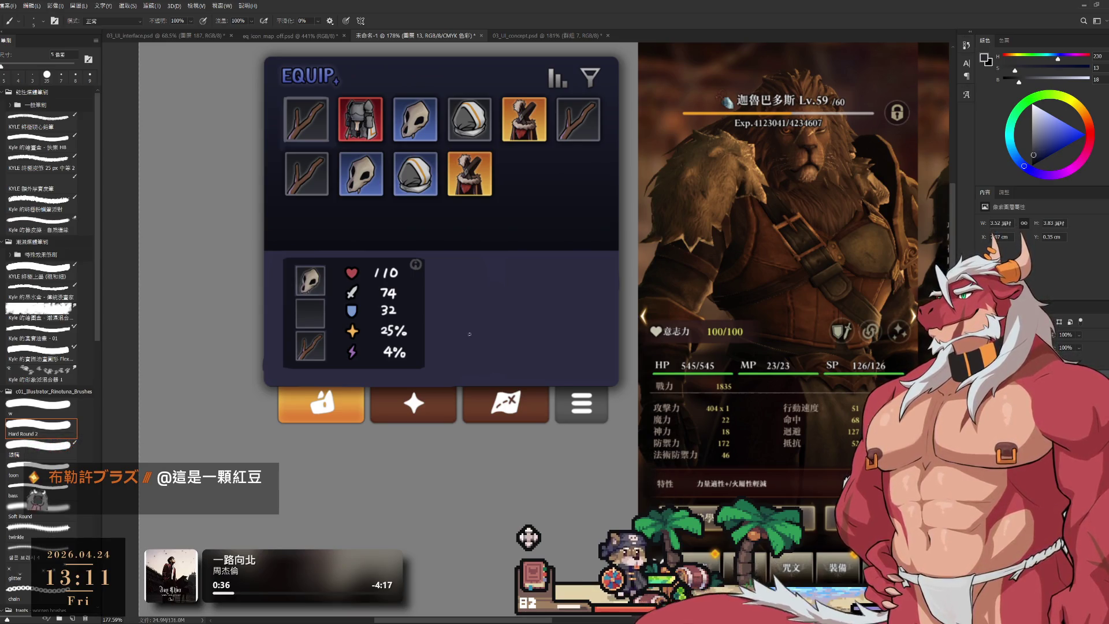
mouse_move(471, 337)
mouse_down()
mouse_move(429, 372)
mouse_move(443, 344)
mouse_up()
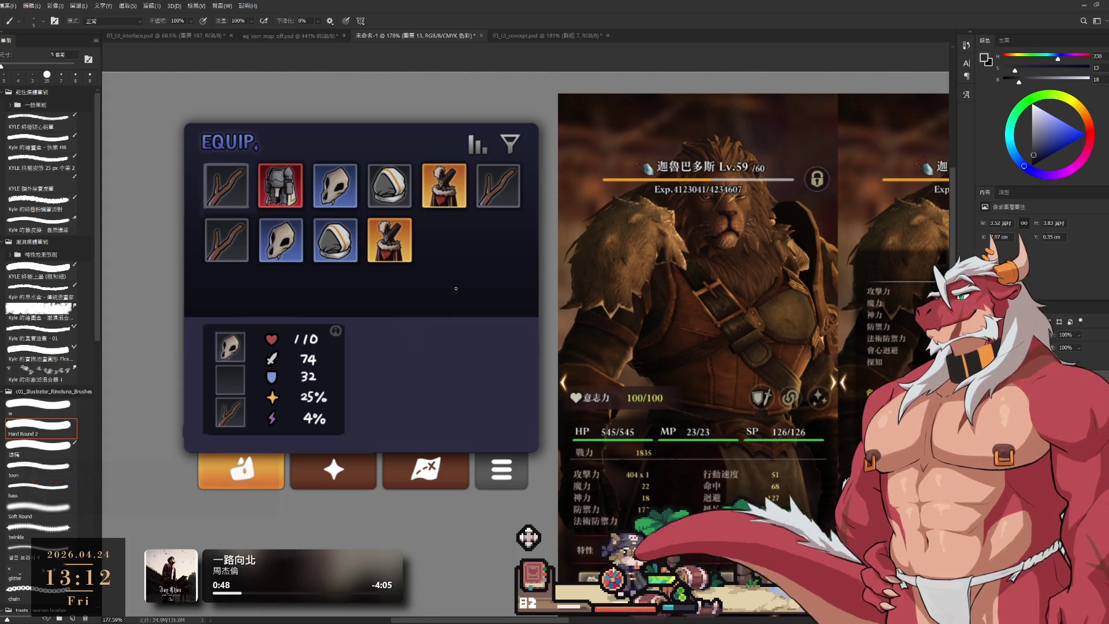
ctrl+click(347, 371)
Stretch the dark stats box to 111.42% width on the right.
key(ctrl+t)
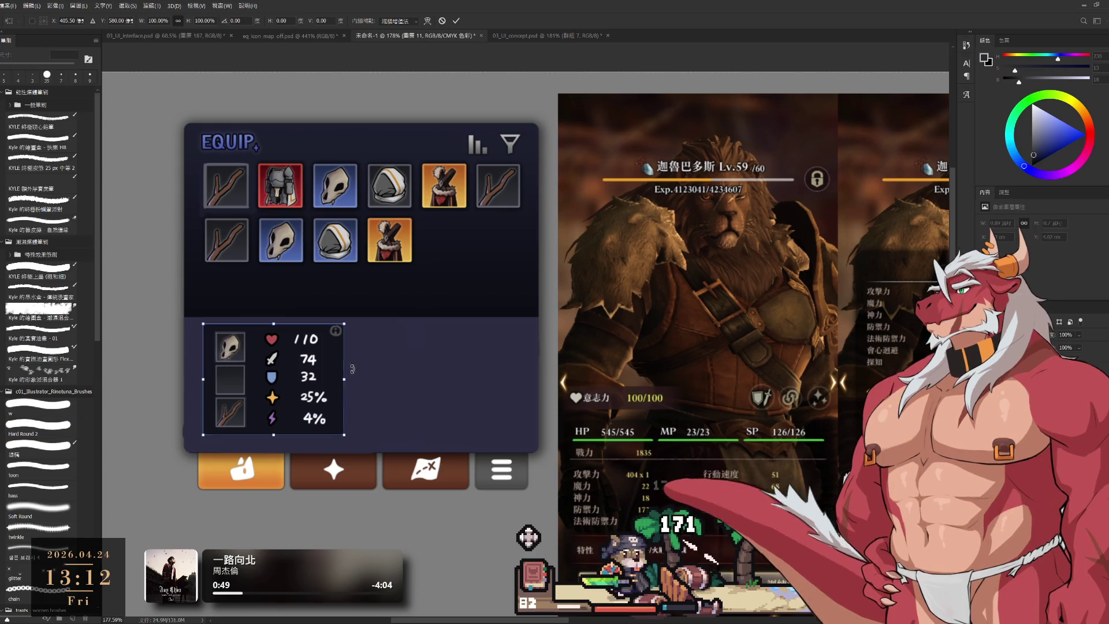
drag(344, 379, 357, 384)
key(Return)
key(b)
Select the 圖層 12 layer and zoom to 228% on the EQUIP panel's stats rows.
ctrl+click(336, 335)
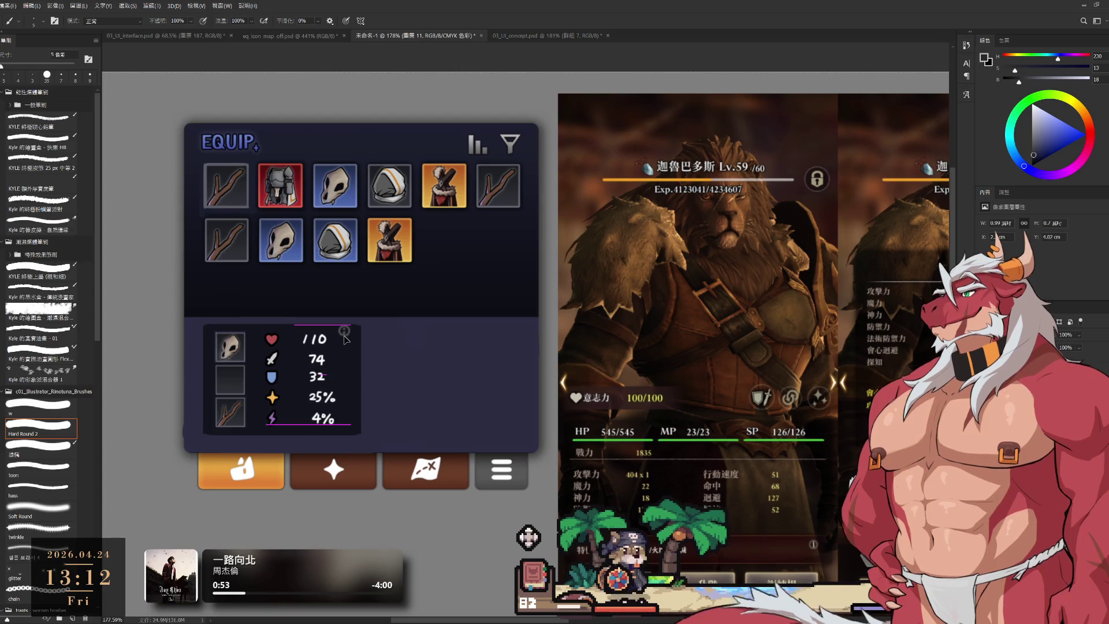
key(l)
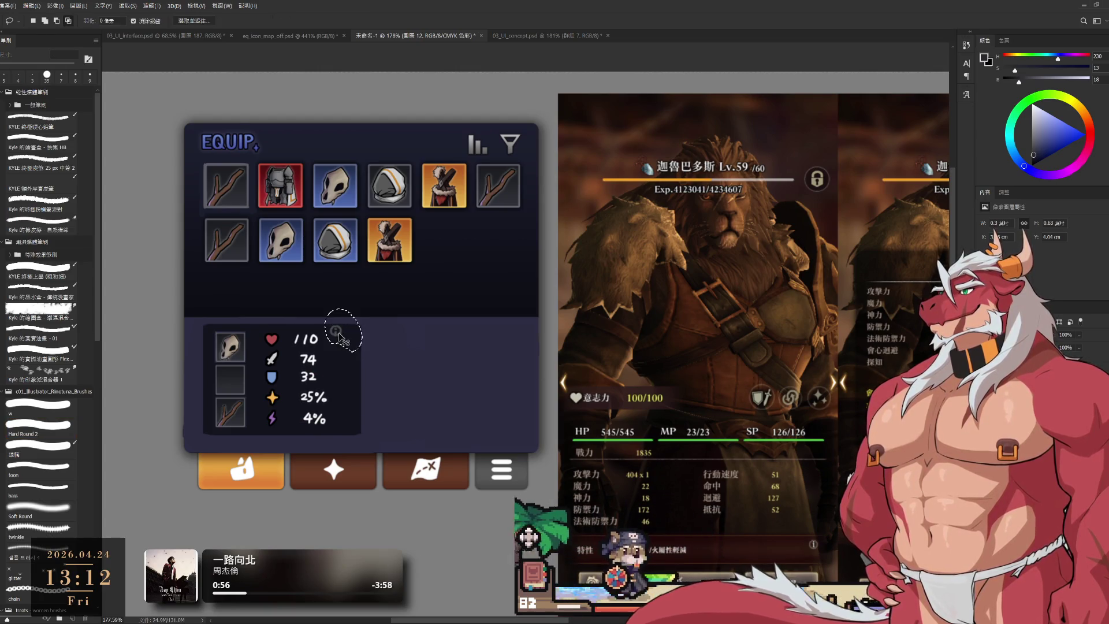
drag(348, 334, 342, 324)
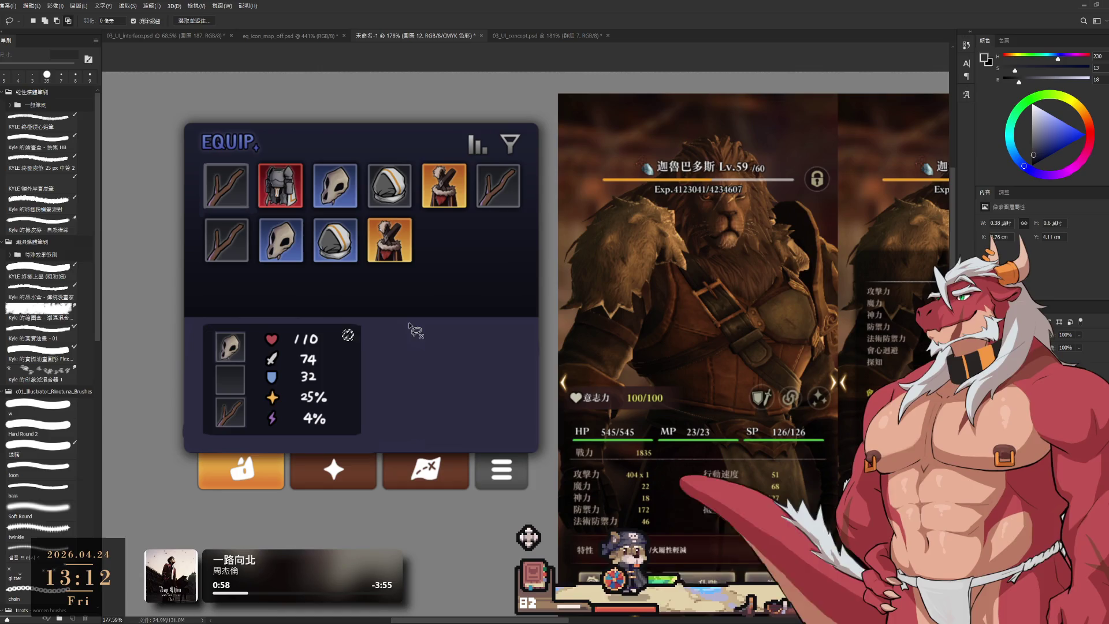
drag(446, 426, 580, 400)
scroll(579, 400, up, 2)
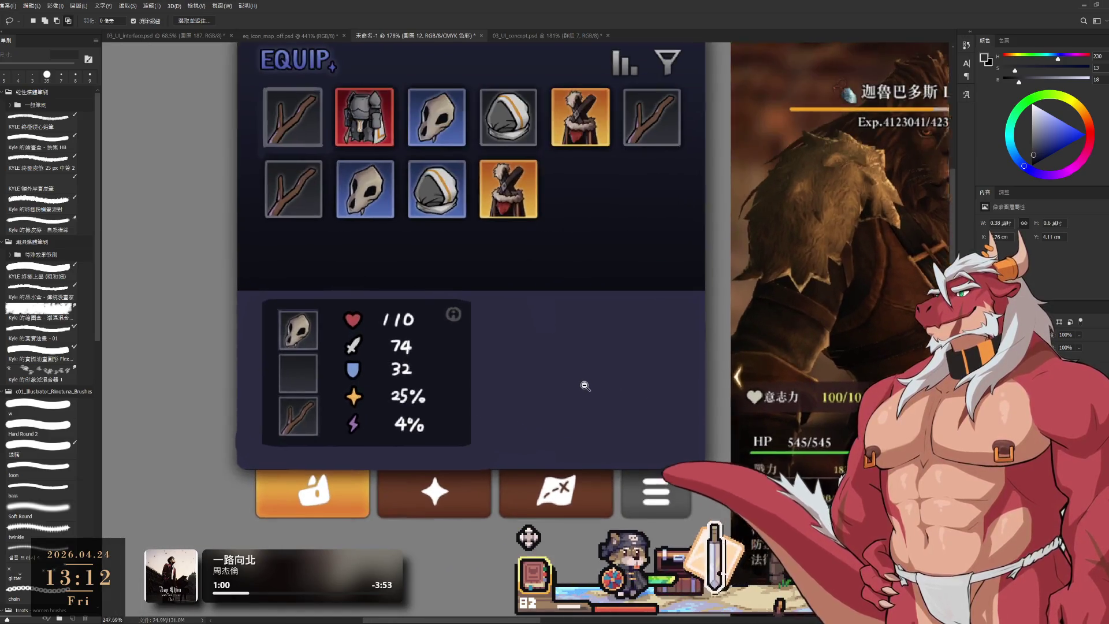
drag(645, 381, 629, 417)
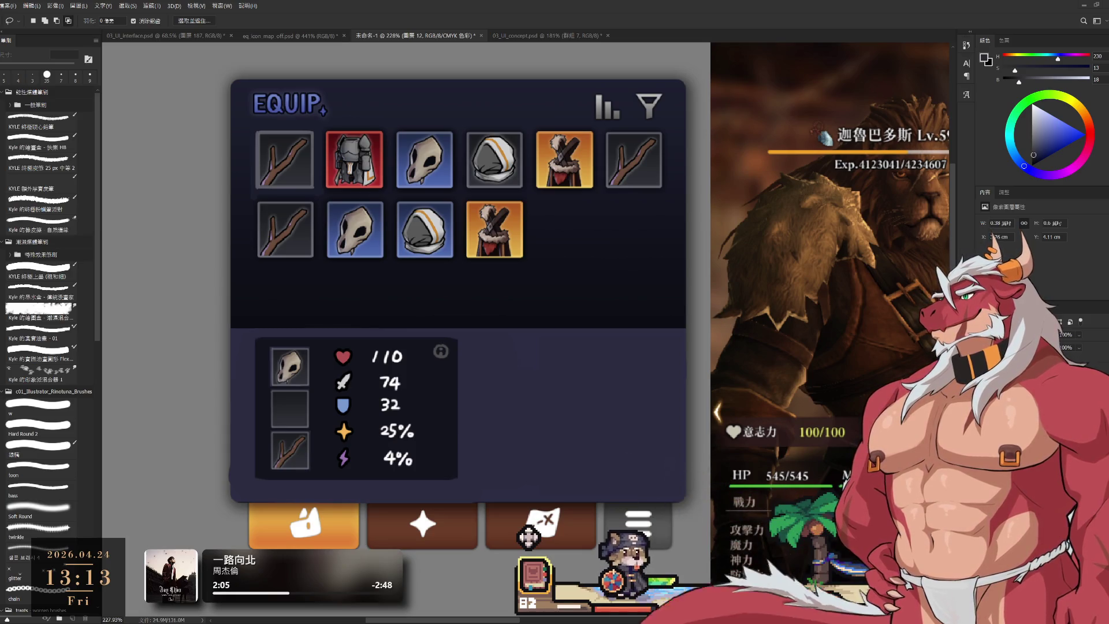
scroll(538, 315, down, 3)
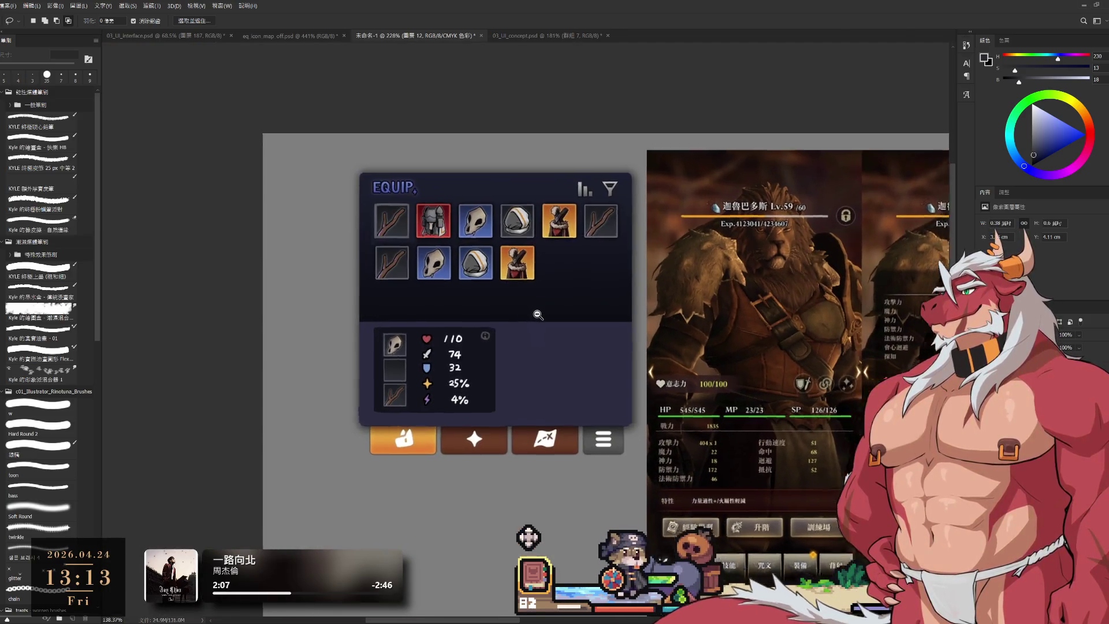
With the Brush, sample the stat numbers' white, then test two strokes and undo both.
scroll(496, 329, right, 3)
key(b)
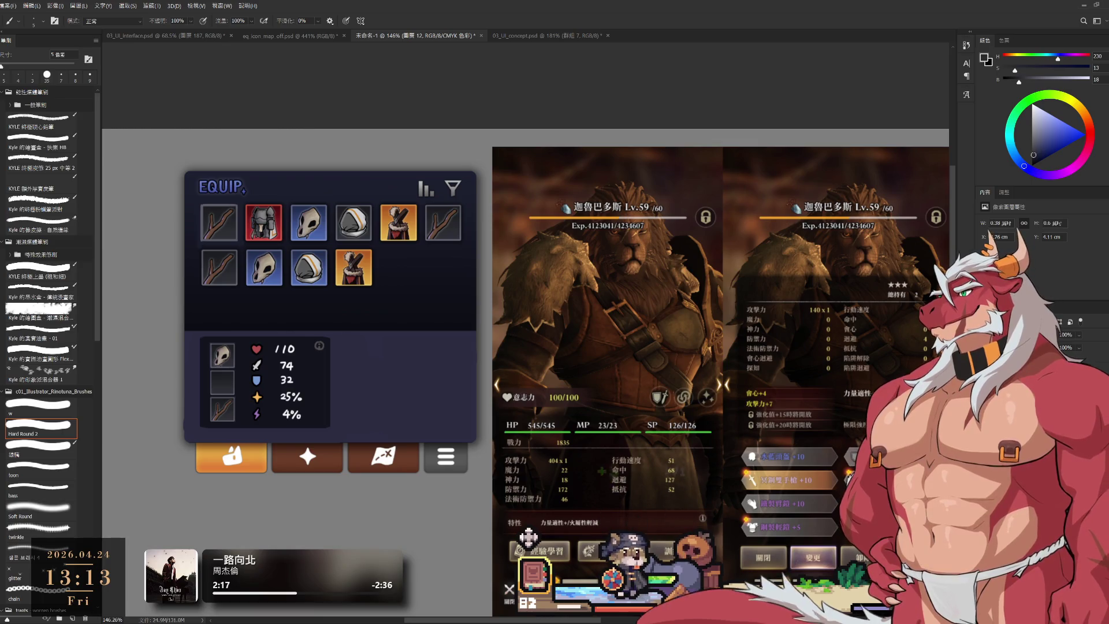
scroll(416, 268, left, 2)
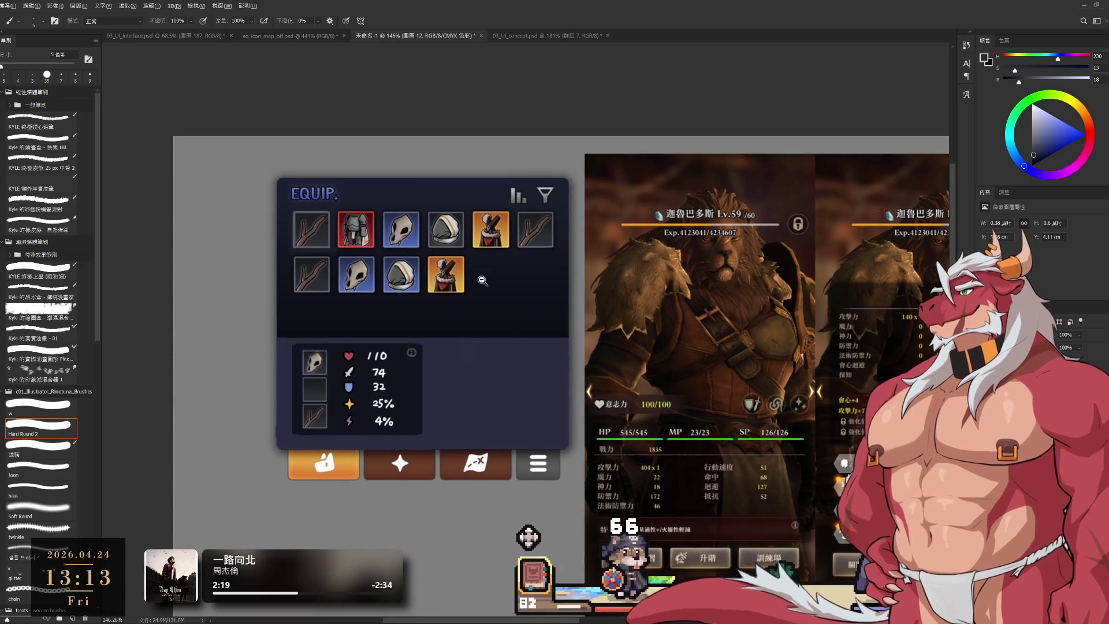
scroll(460, 341, up, 3)
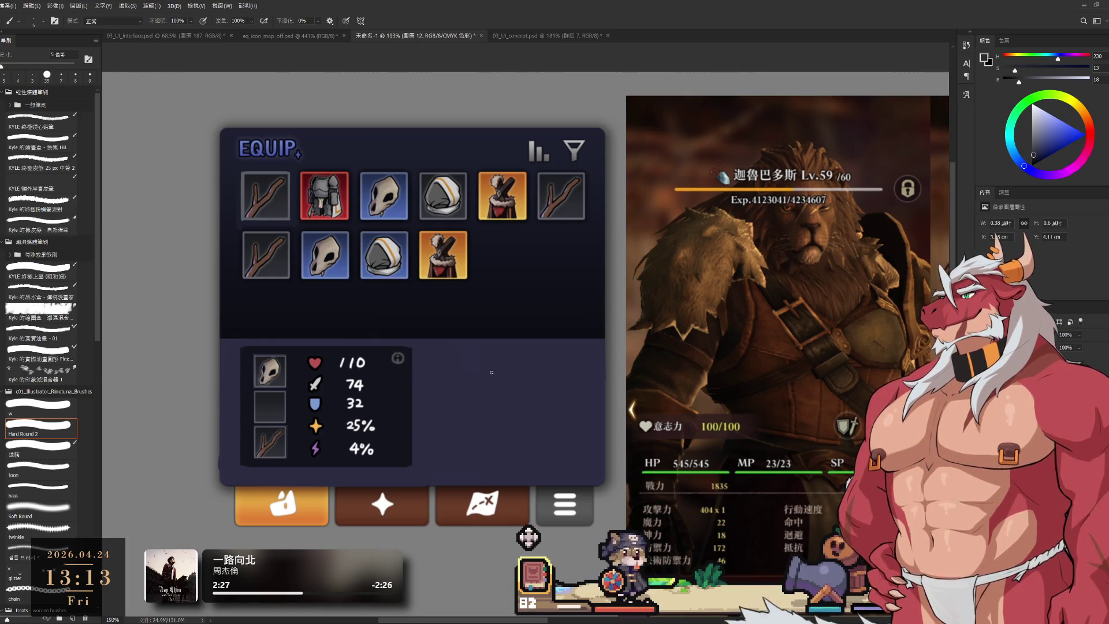
alt+click(355, 381)
drag(459, 400, 492, 394)
key(ctrl+z)
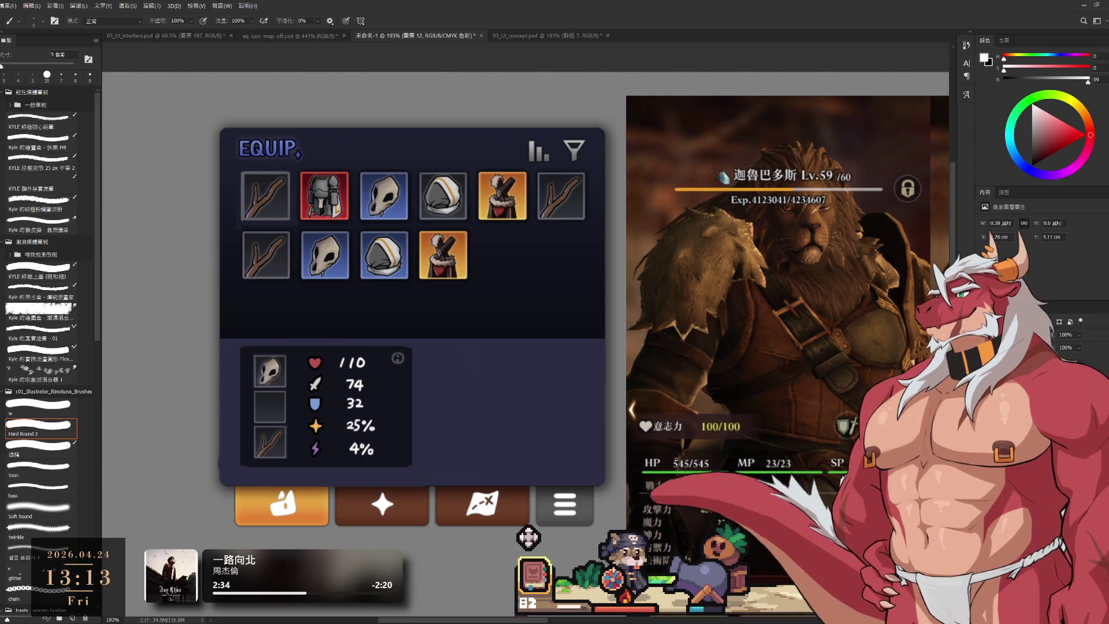
drag(448, 408, 581, 425)
key(ctrl+z)
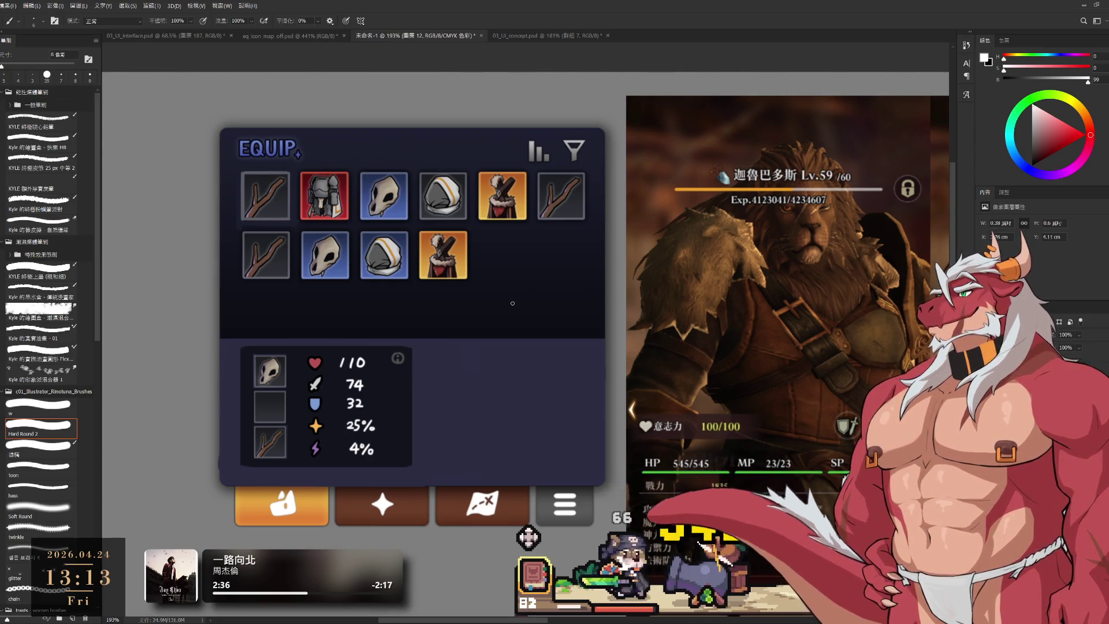
scroll(556, 331, down, 5)
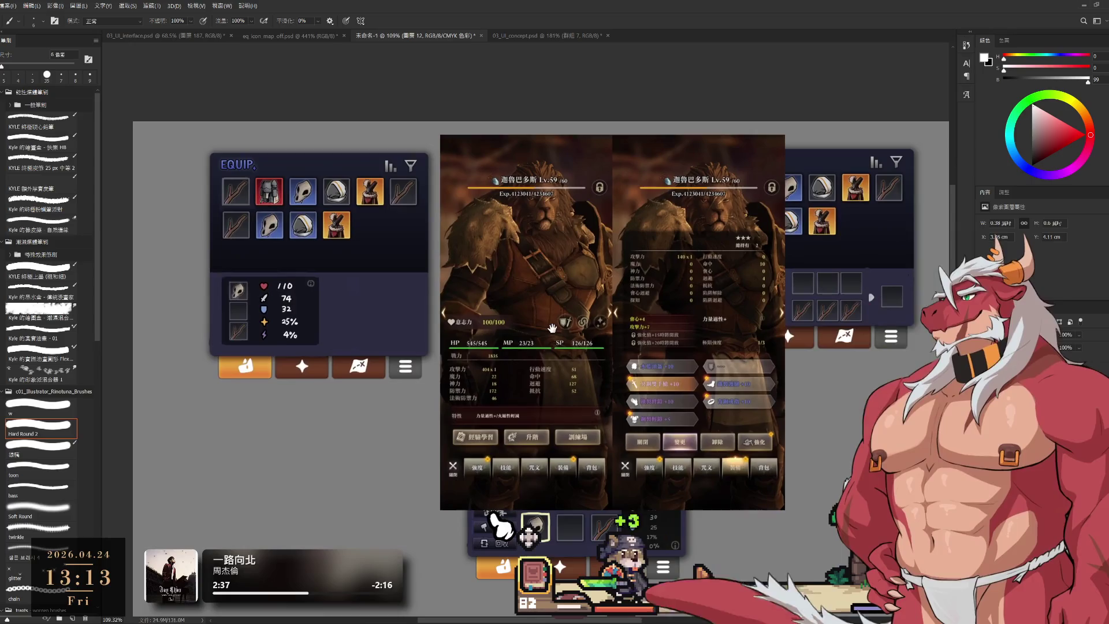
Move the two reference screenshots aside to reveal the second EQUIP panel.
mouse_move(654, 292)
mouse_down()
mouse_move(784, 342)
mouse_move(717, 295)
mouse_up()
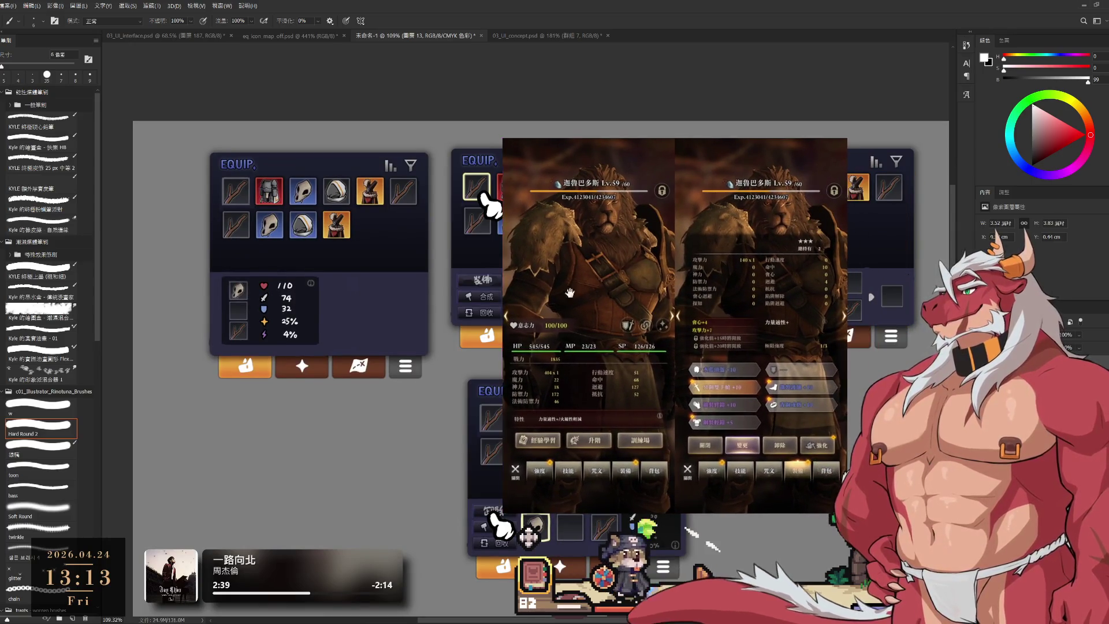
drag(527, 292, 608, 309)
scroll(572, 317, up, 1)
Alt-drag a copy of the action-button group into the left EQUIP panel and shift it left.
click(510, 328)
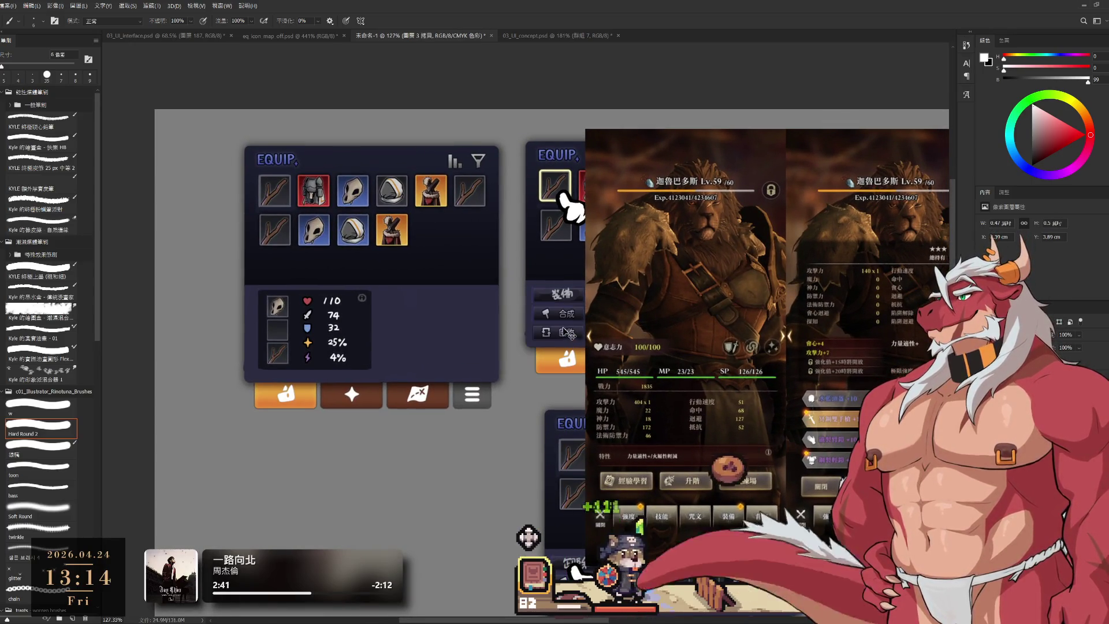
drag(511, 328, 495, 294)
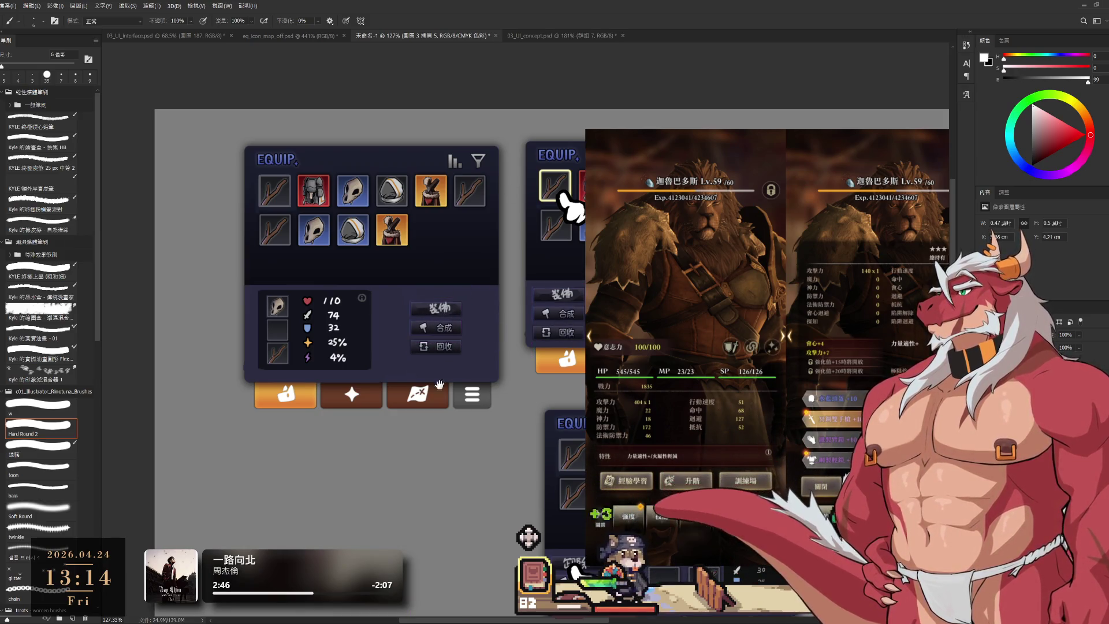
scroll(439, 385, up, 3)
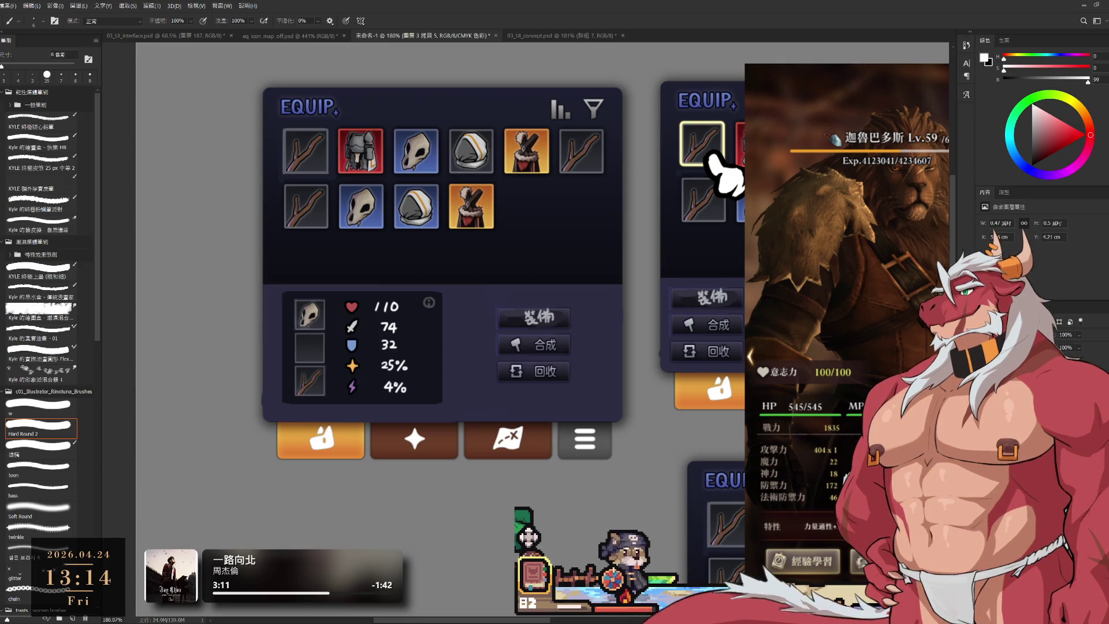
drag(520, 304, 486, 301)
Nudge the copied 卸除/合成/回收 buttons right and slightly down beside the stats box.
scroll(486, 301, down, 1)
scroll(503, 324, up, 3)
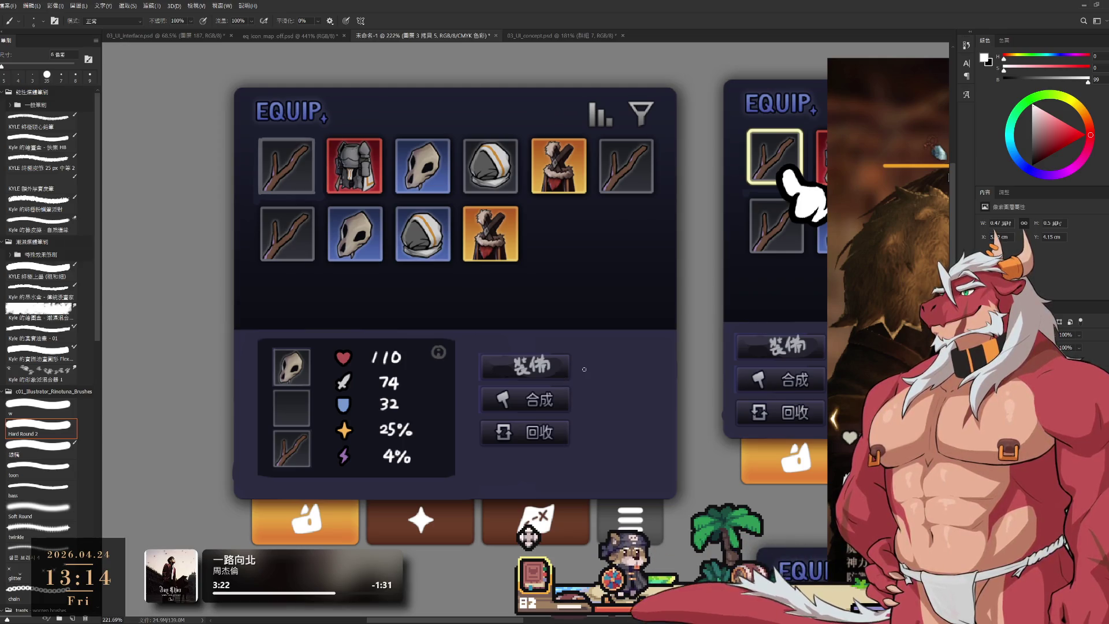
drag(584, 369, 628, 377)
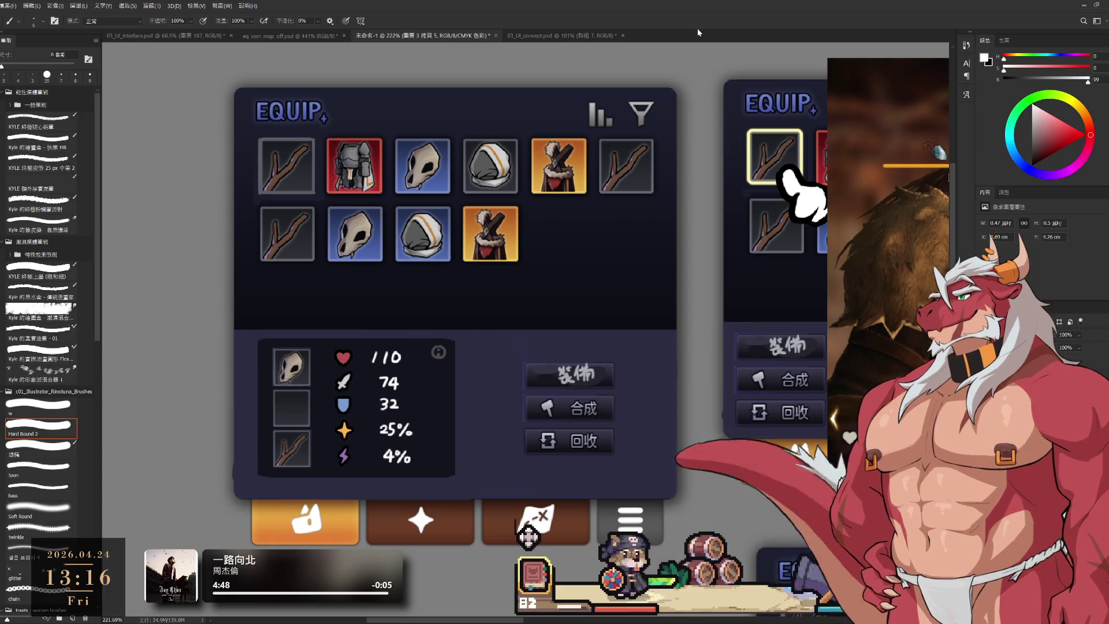
scroll(511, 279, down, 3)
scroll(511, 278, right, 3)
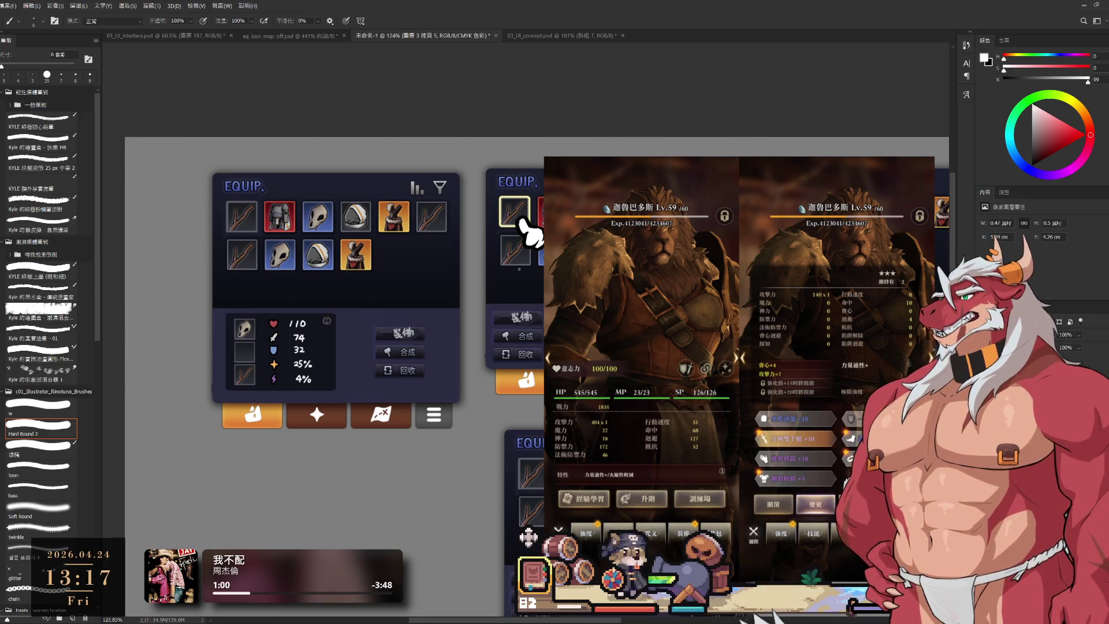
drag(414, 295, 560, 317)
Erase the three action buttons beside the stats box with an enlarged eraser.
scroll(501, 371, up, 5)
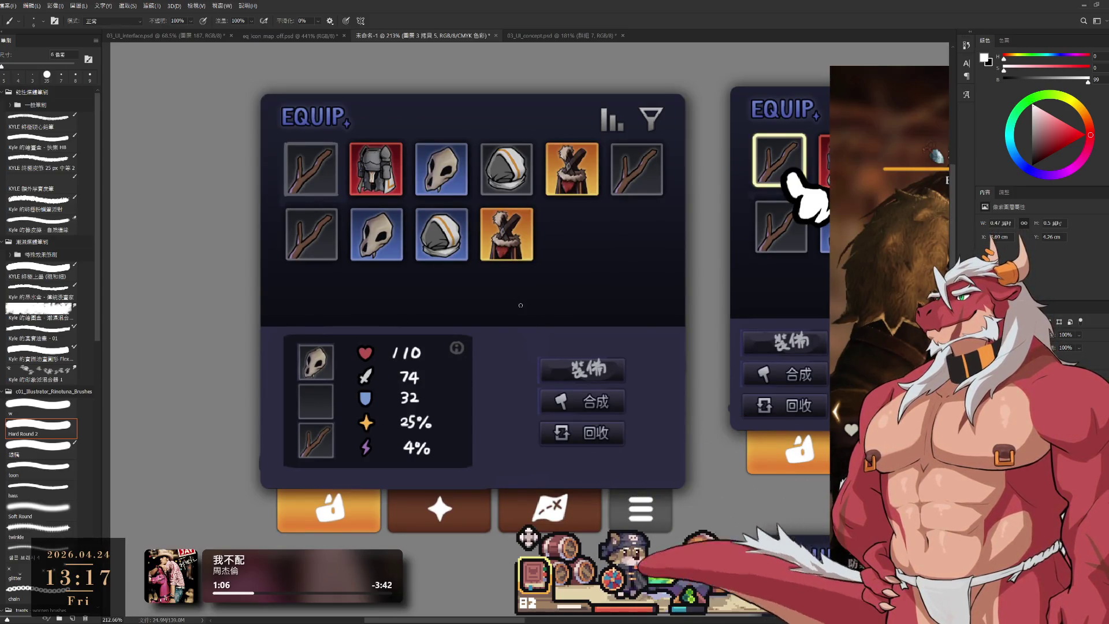
drag(586, 309, 681, 330)
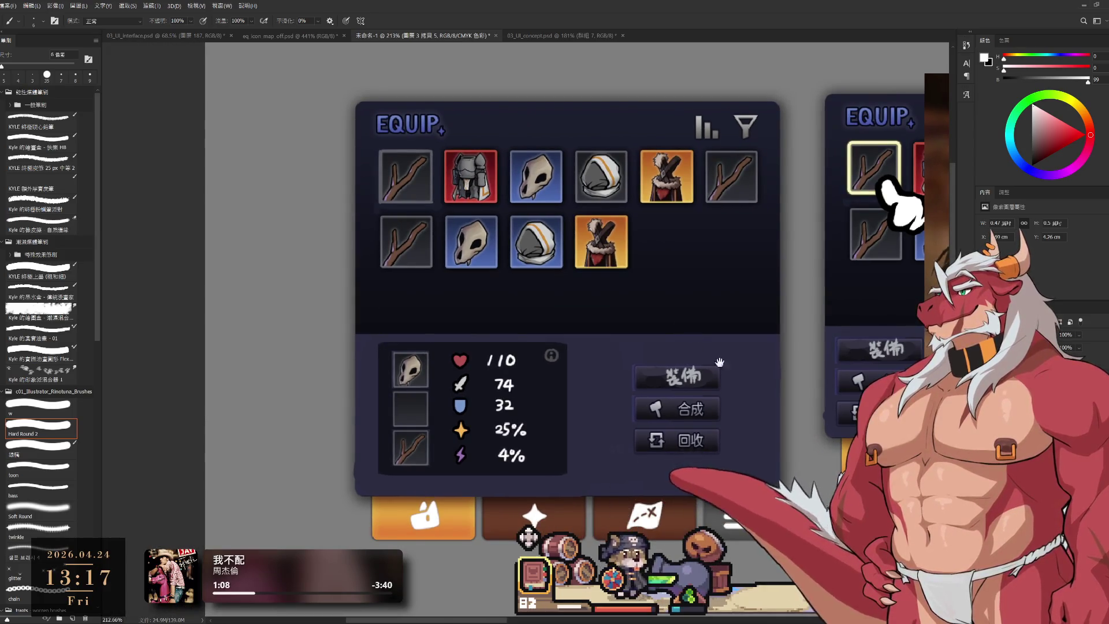
drag(743, 372, 747, 370)
key(e)
mouse_move(693, 346)
mouse_down()
mouse_move(677, 337)
mouse_move(693, 404)
mouse_move(715, 372)
mouse_move(737, 366)
mouse_move(760, 317)
mouse_up()
key(bracketright)
Return to the Brush at 5 px and reposition the view of the panel.
key(b)
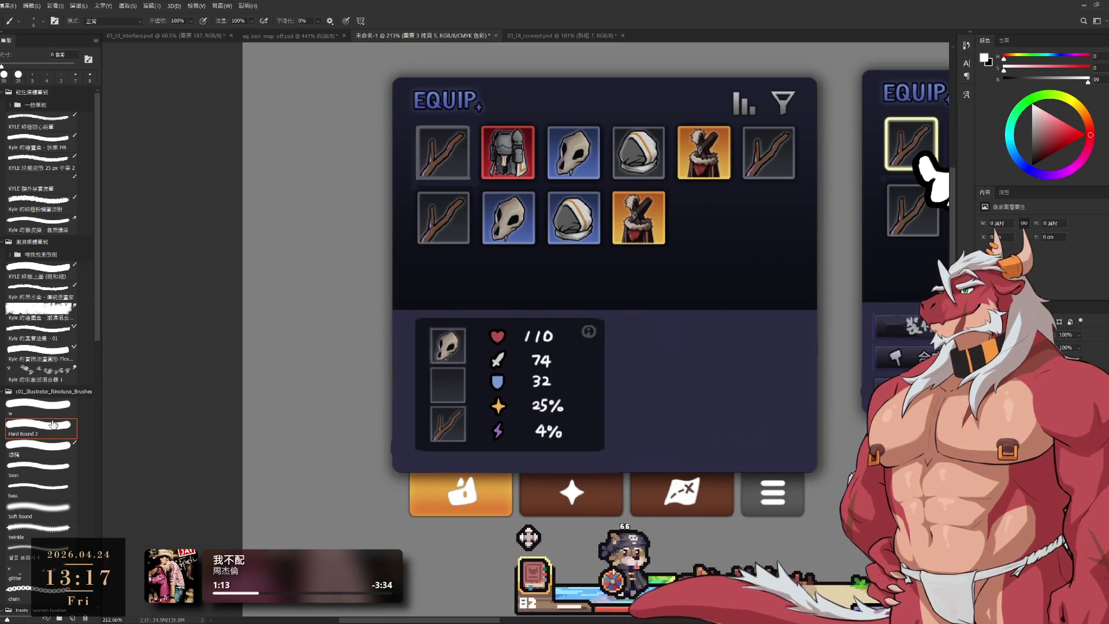
key(bracketleft)
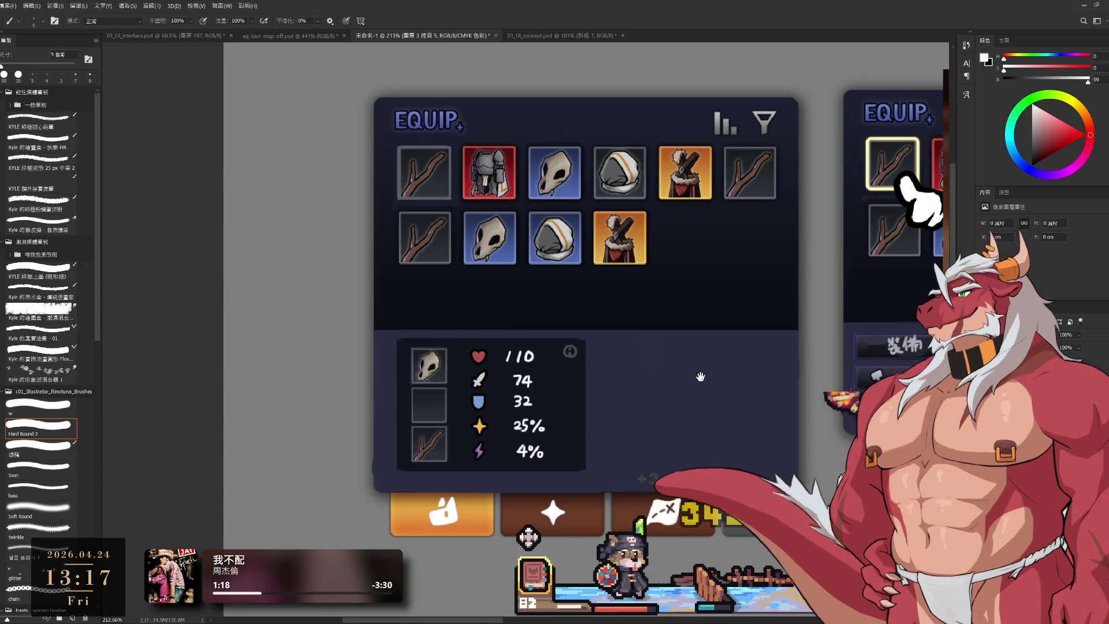
scroll(701, 375, up, 1)
drag(701, 358, 685, 382)
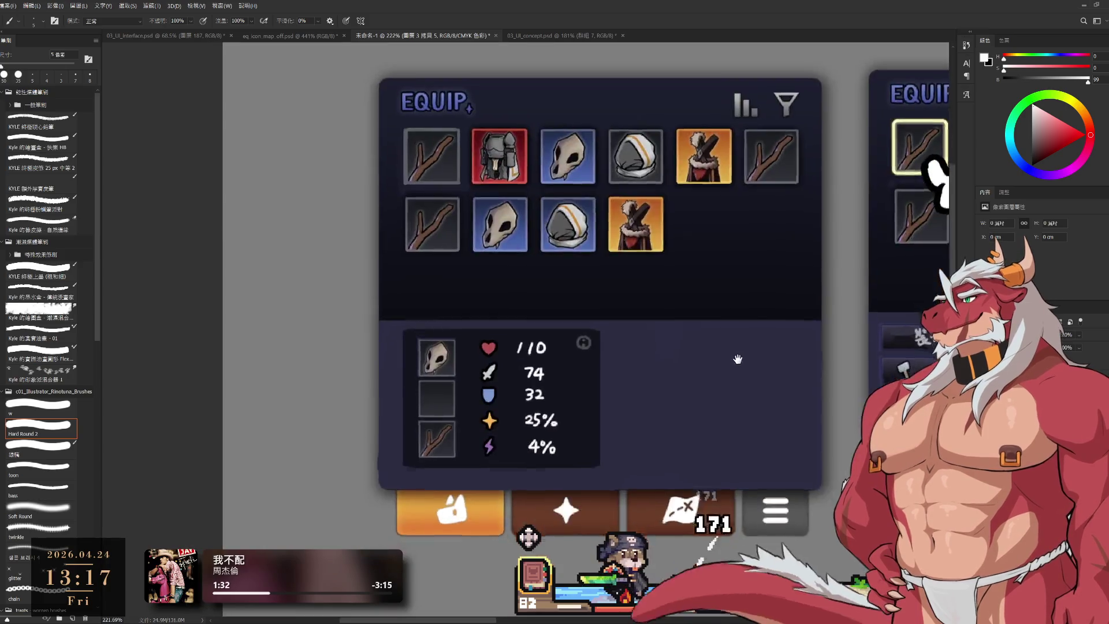
scroll(715, 362, up, 2)
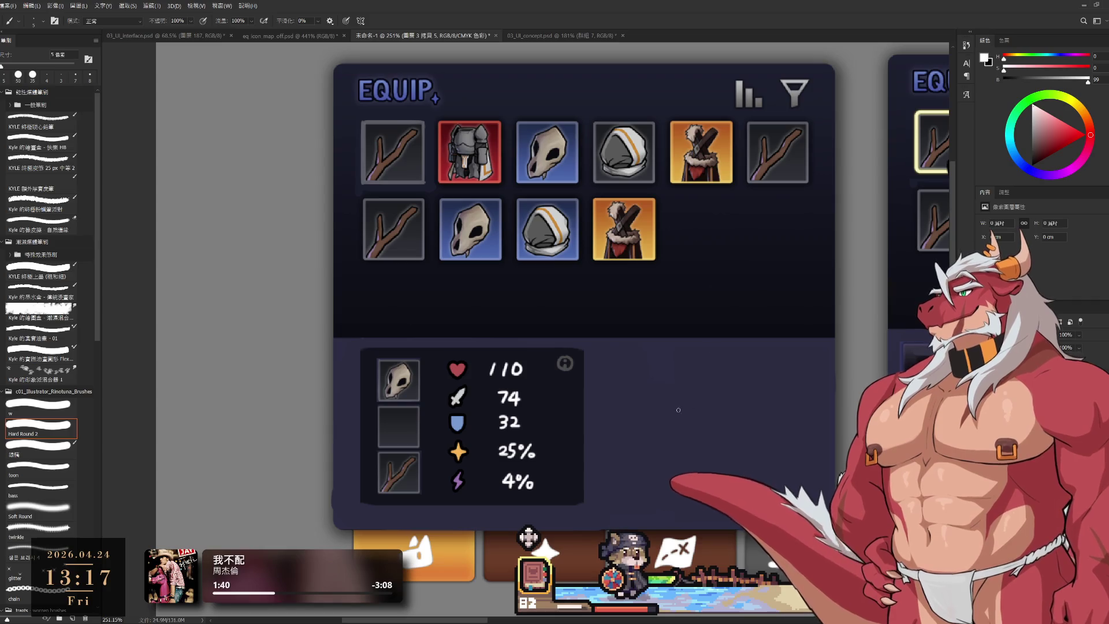
Sample the slot's blue-grey, place the buttons, scale them to 125% and move 回收 down.
alt+click(404, 427)
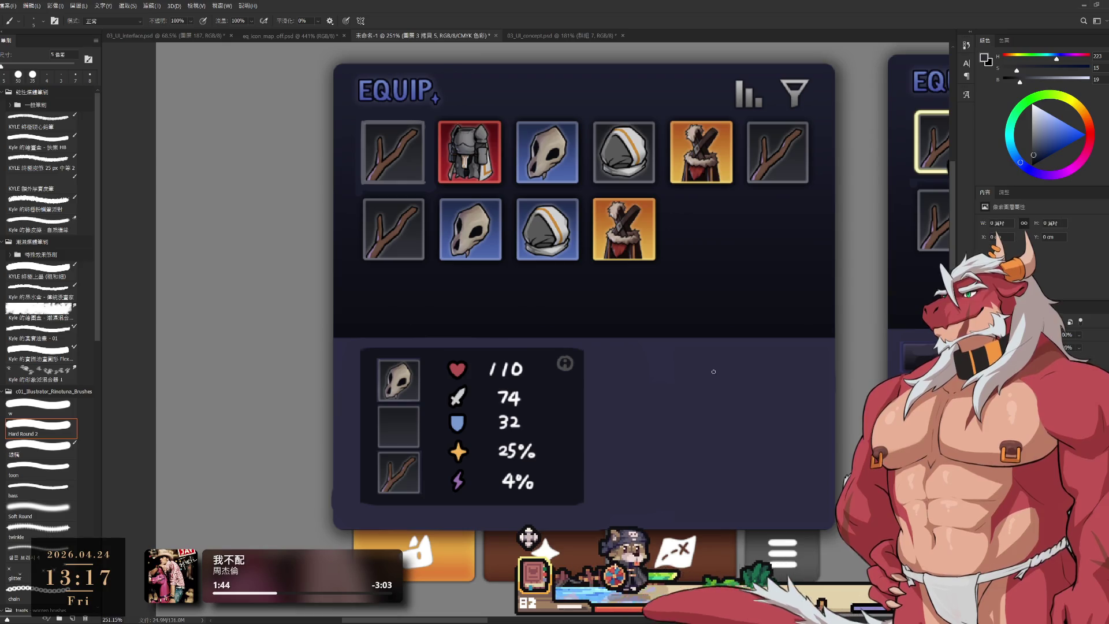
mouse_move(625, 376)
mouse_down()
mouse_move(711, 425)
mouse_move(768, 404)
mouse_move(835, 403)
mouse_up()
key(ctrl+t)
key(Return)
key(m)
drag(653, 417, 781, 465)
Marquee a thin strip beside the buttons, then open the idle game's inventory book.
drag(629, 360, 651, 423)
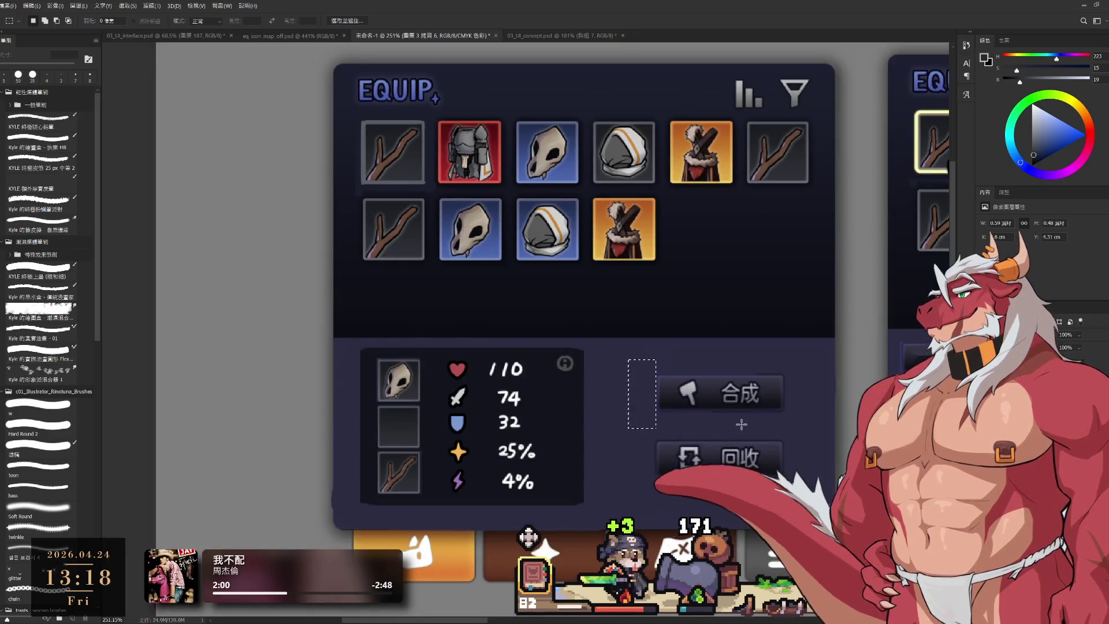
scroll(786, 432, down, 3)
scroll(782, 424, up, 2)
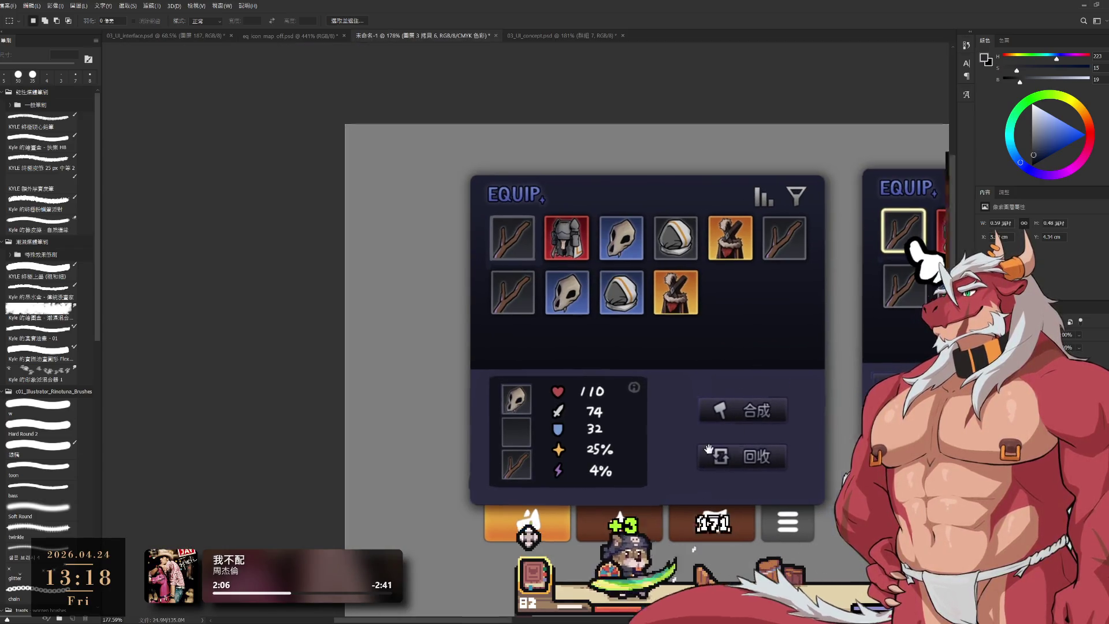
scroll(769, 375, right, 5)
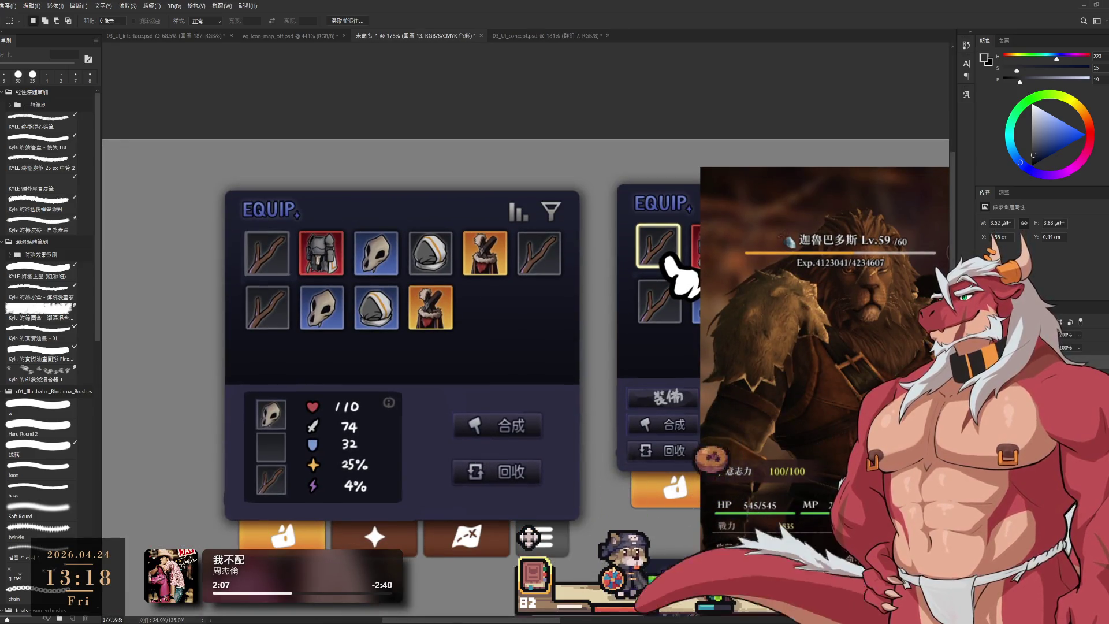
drag(511, 418, 506, 418)
scroll(506, 418, down, 2)
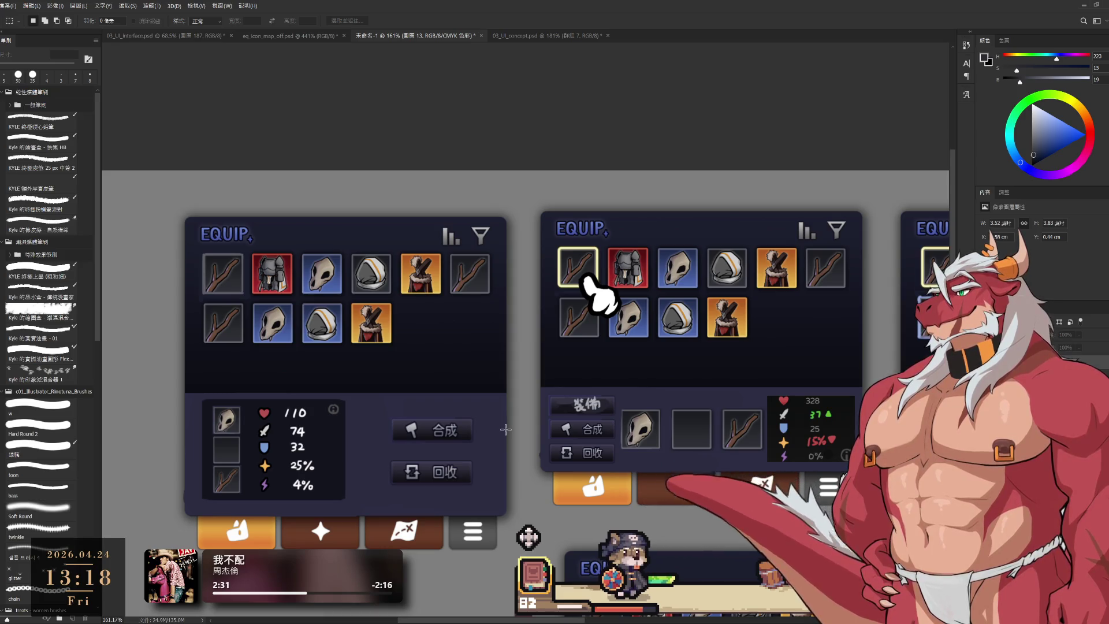
click(534, 573)
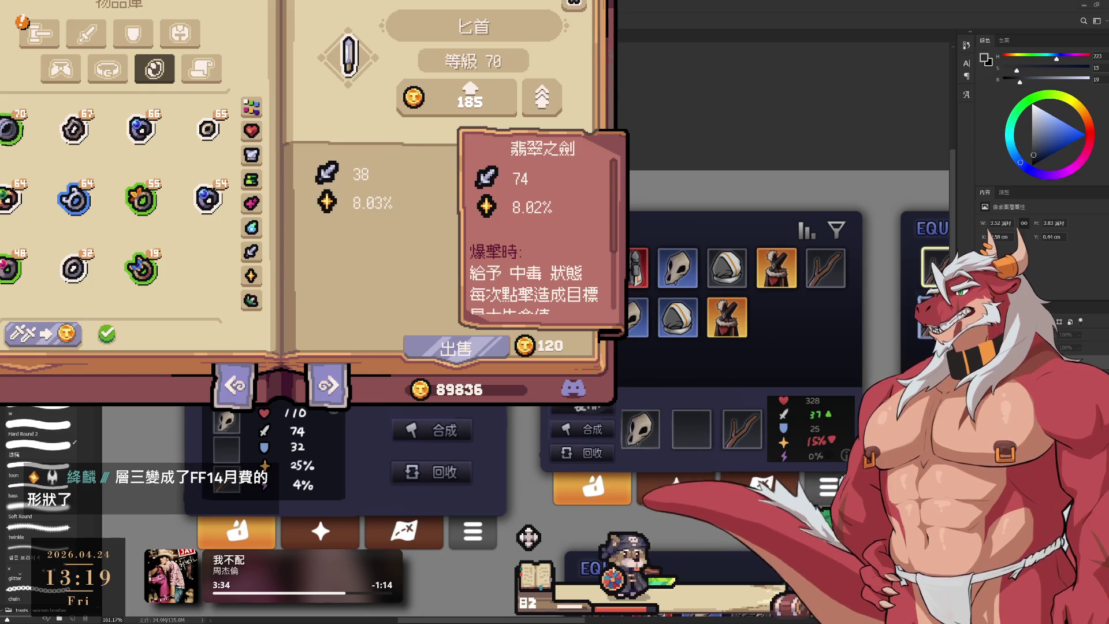
Browse the weapons, rings, orbs, scrolls and clothing categories, selling weapons for gold.
click(39, 33)
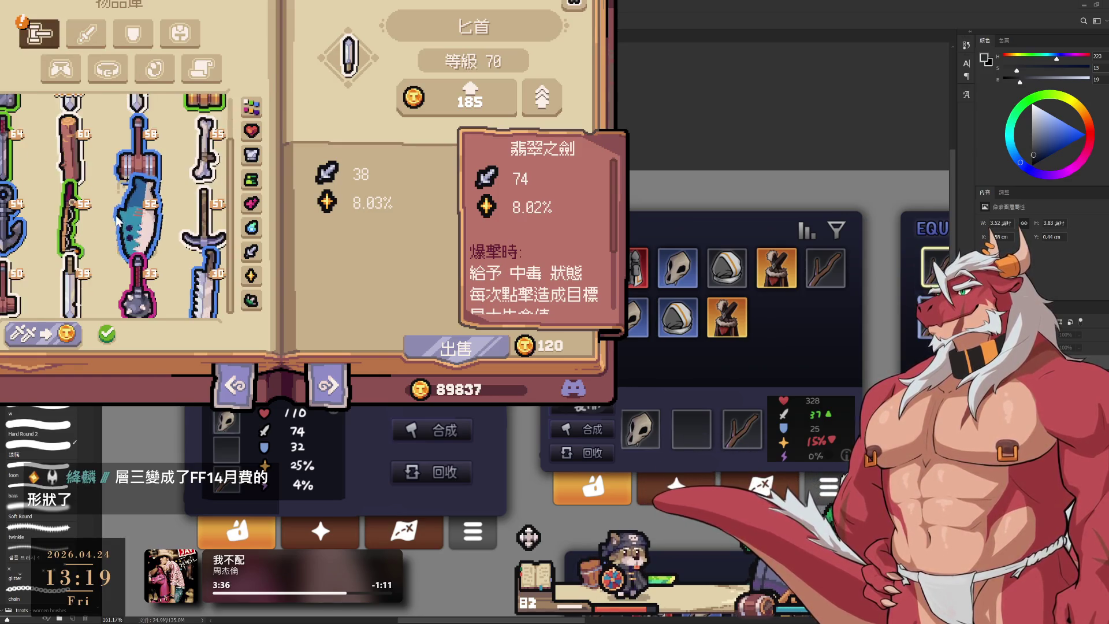
click(66, 103)
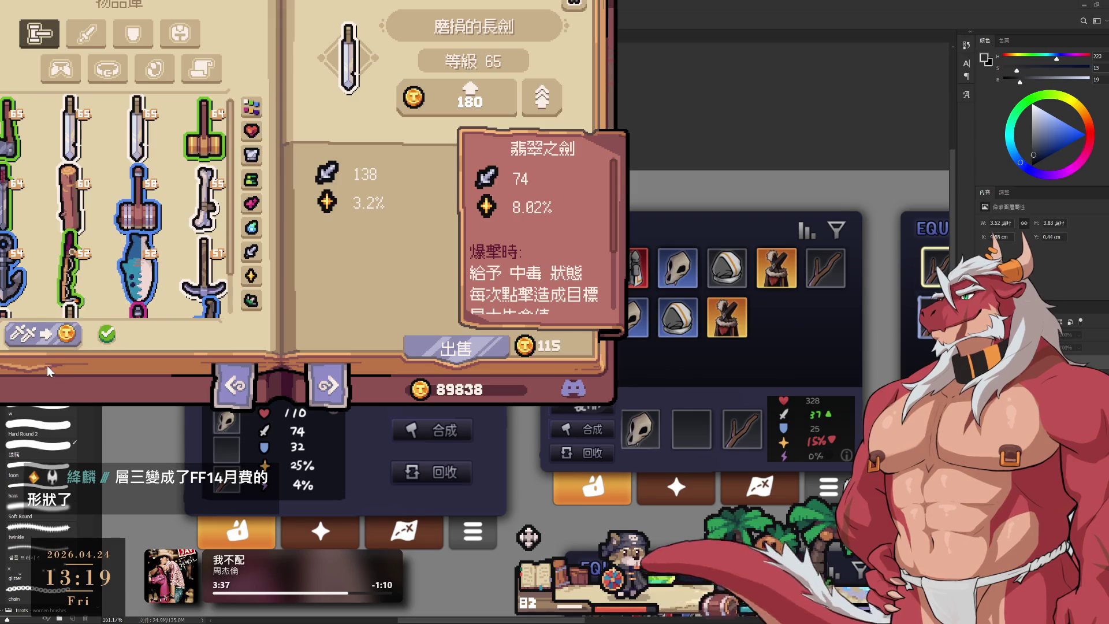
click(39, 341)
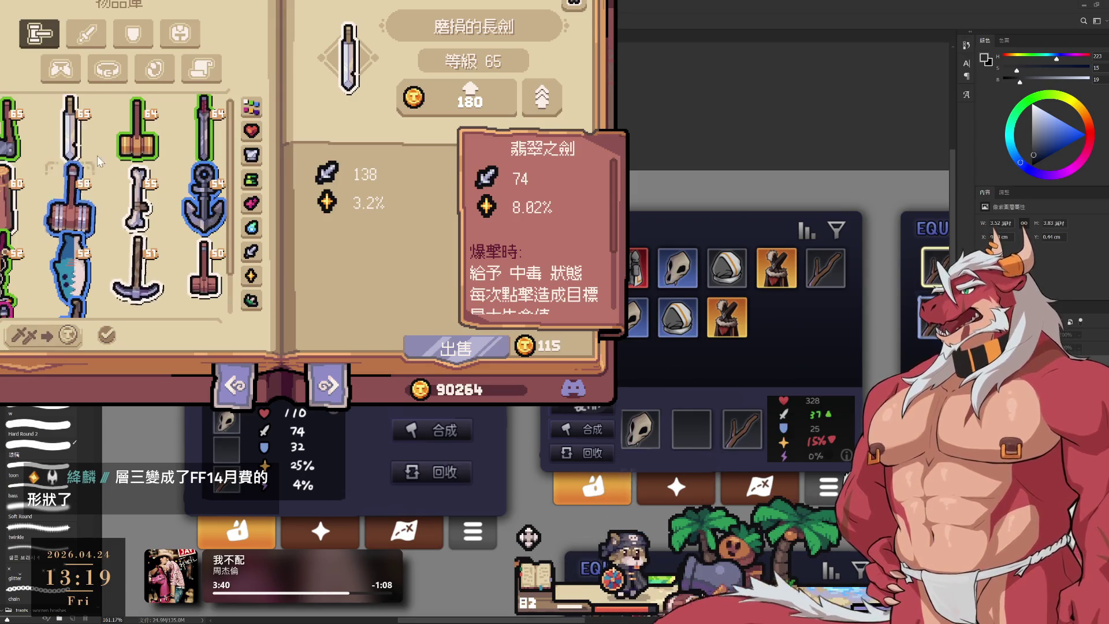
click(99, 78)
click(154, 69)
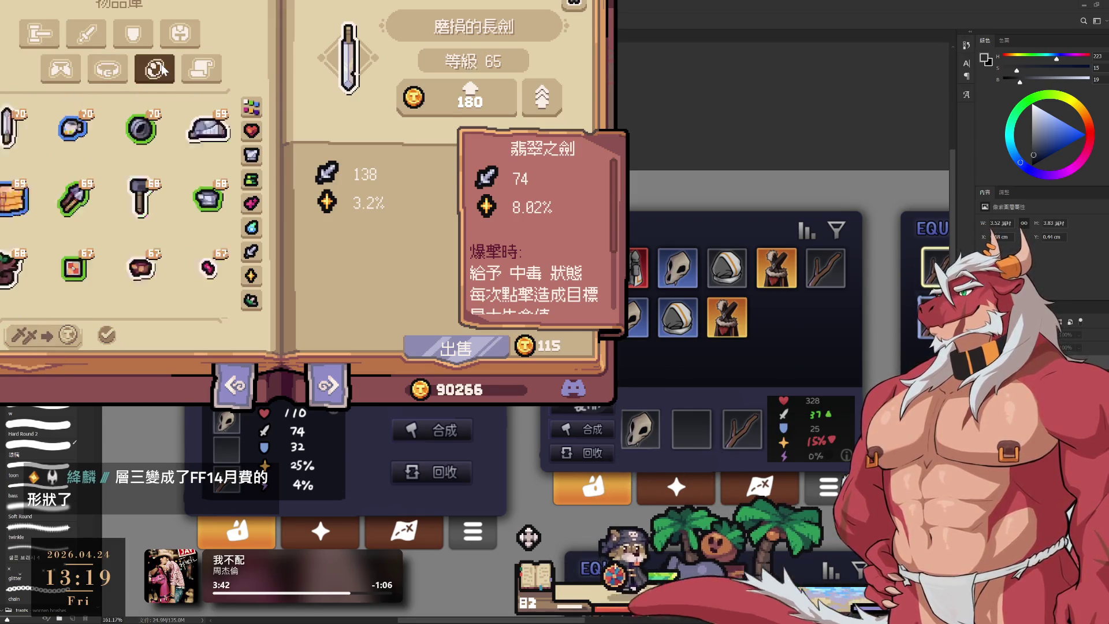
click(207, 71)
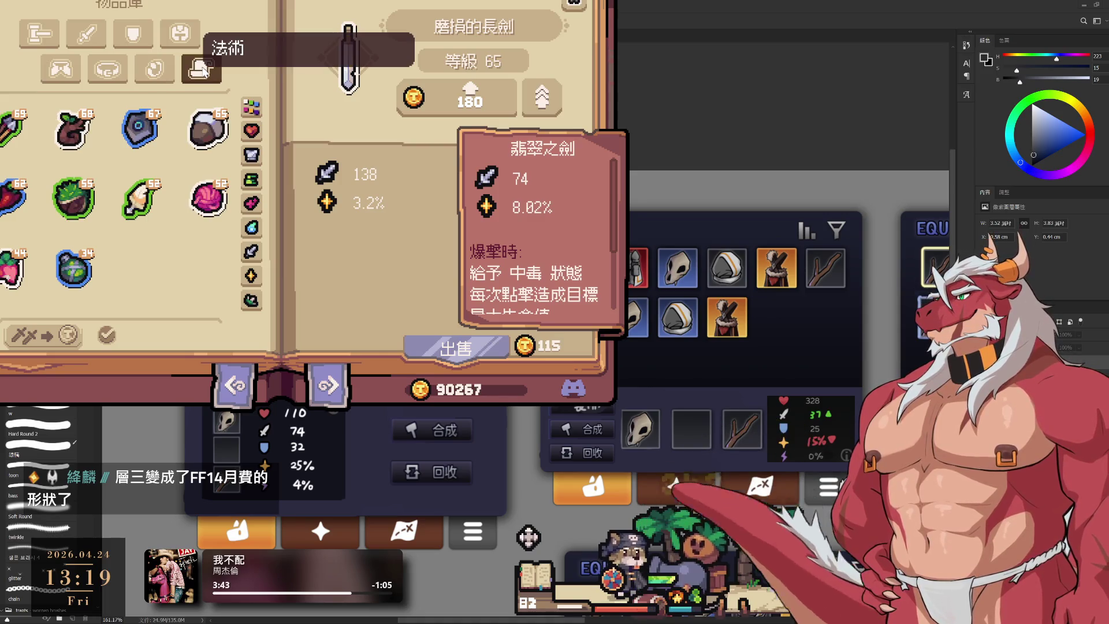
click(65, 75)
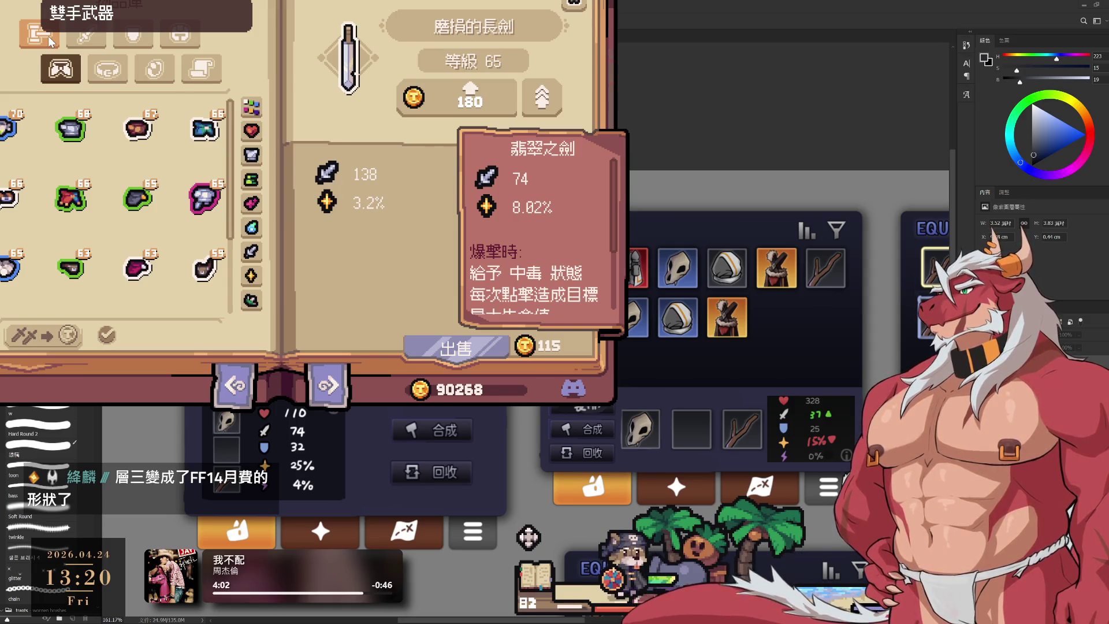
Show the armor items, scroll to the lowest-level pieces, and open the 外觀庫 library.
click(51, 41)
click(131, 44)
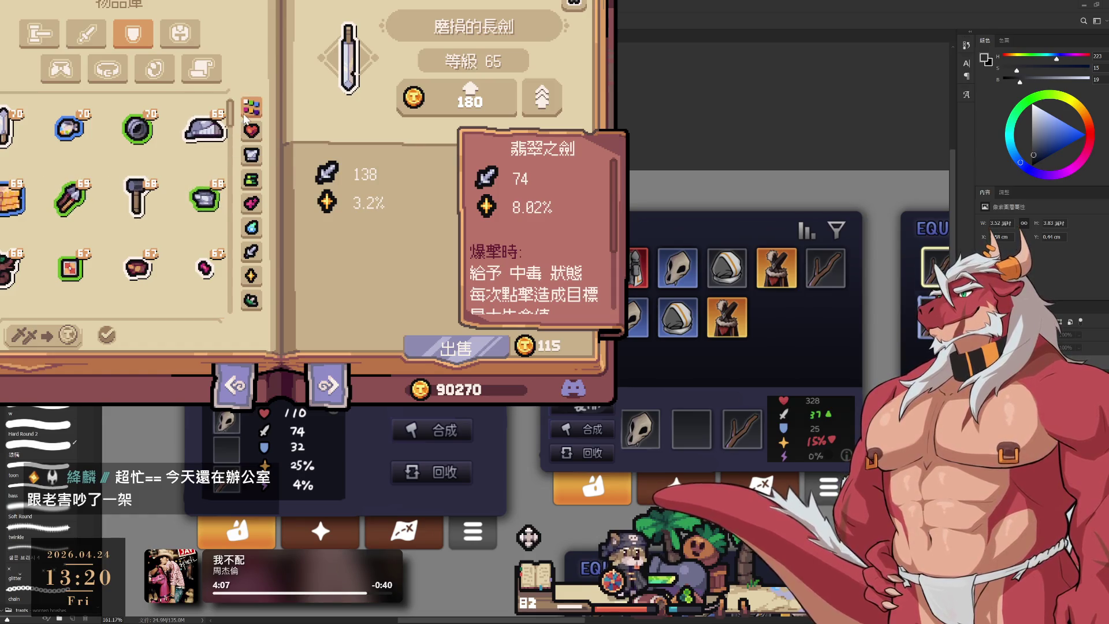
scroll(237, 182, down, 3)
drag(231, 176, 250, 378)
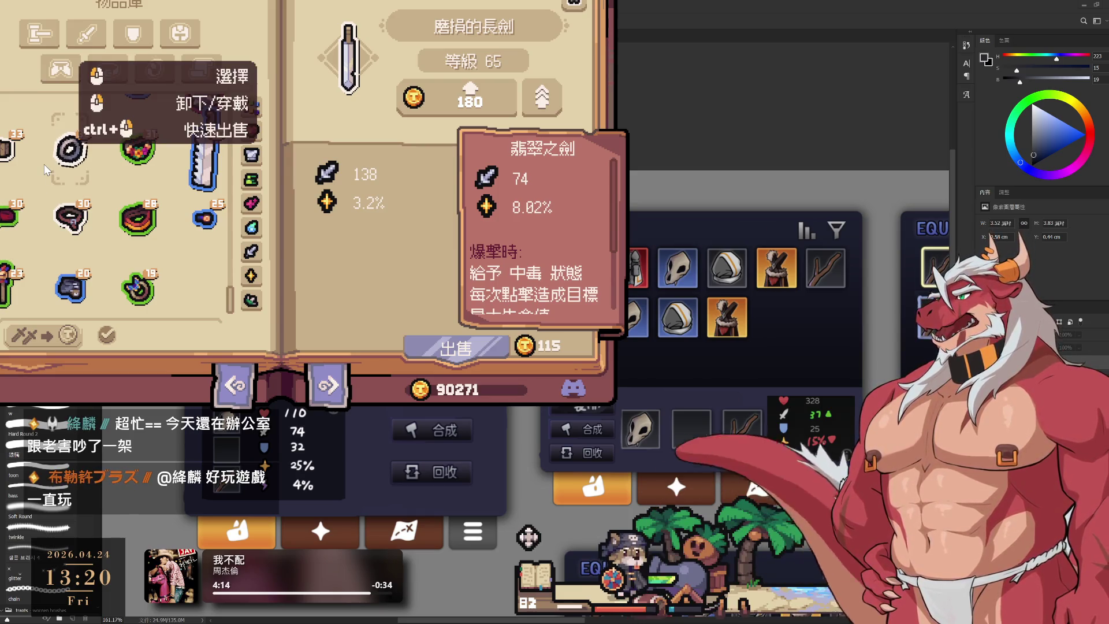
click(60, 69)
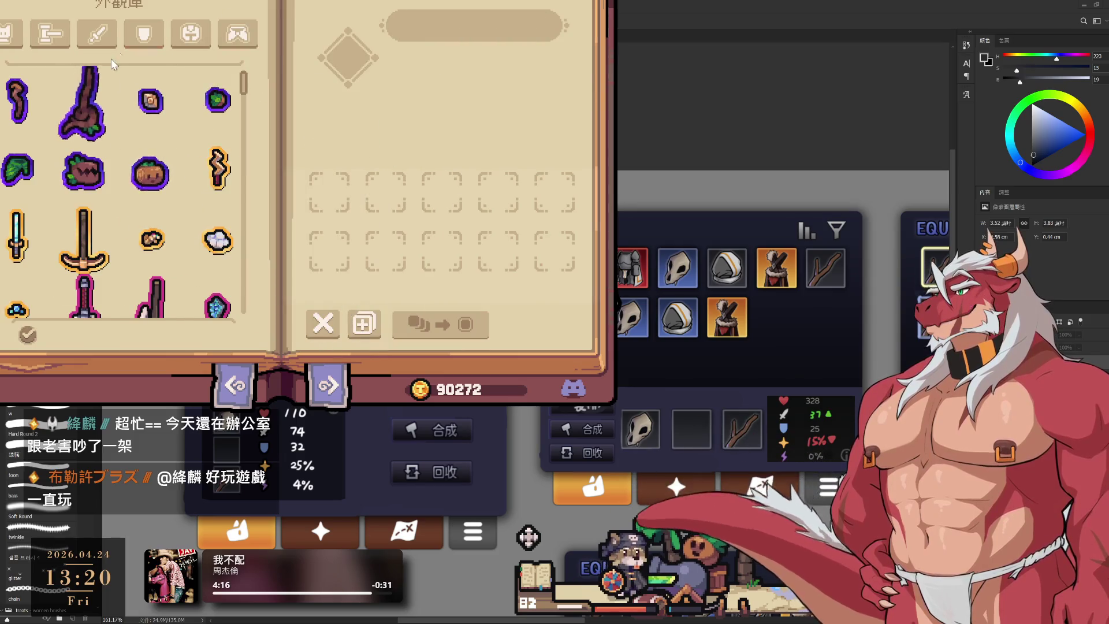
Choose 烈陽轉移器, auto-fill the exchange and trade ten duplicates for a reward appearance.
click(223, 103)
click(151, 102)
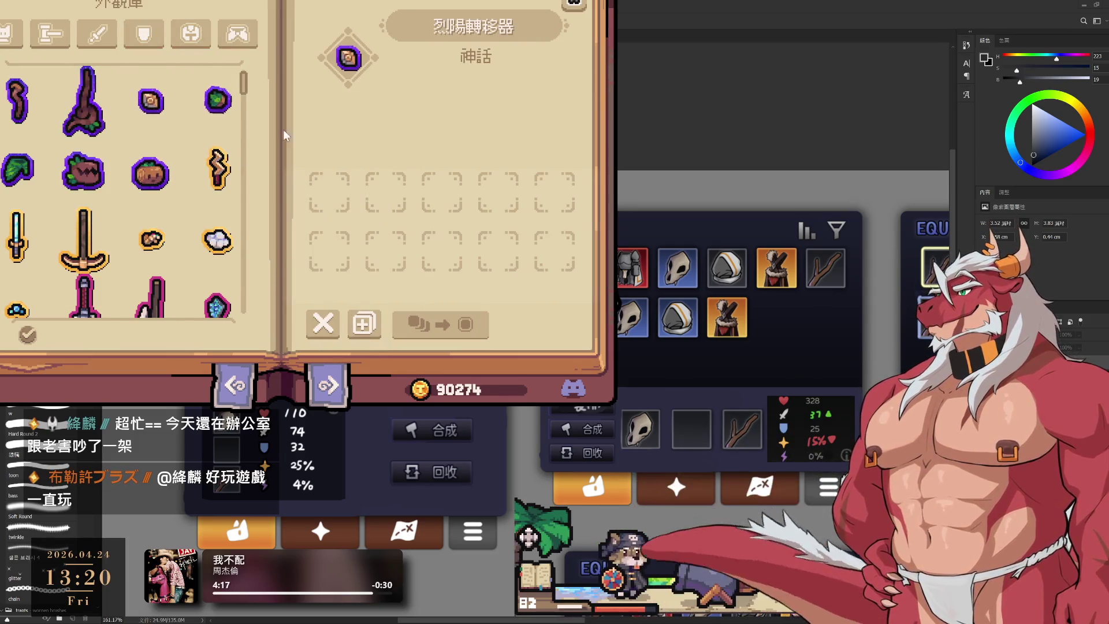
click(363, 325)
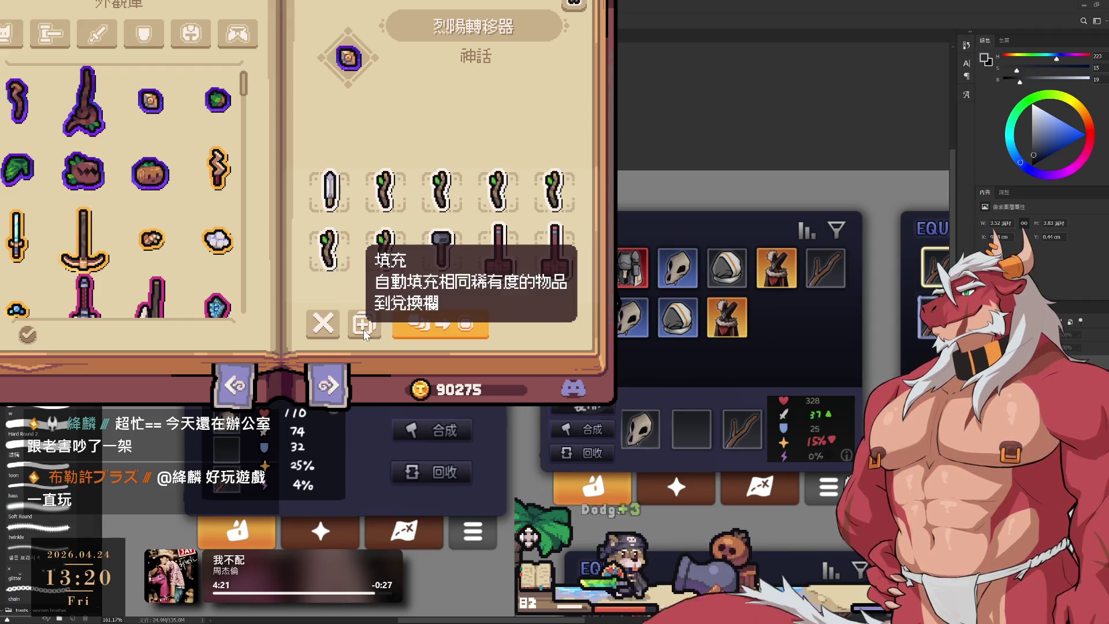
click(454, 331)
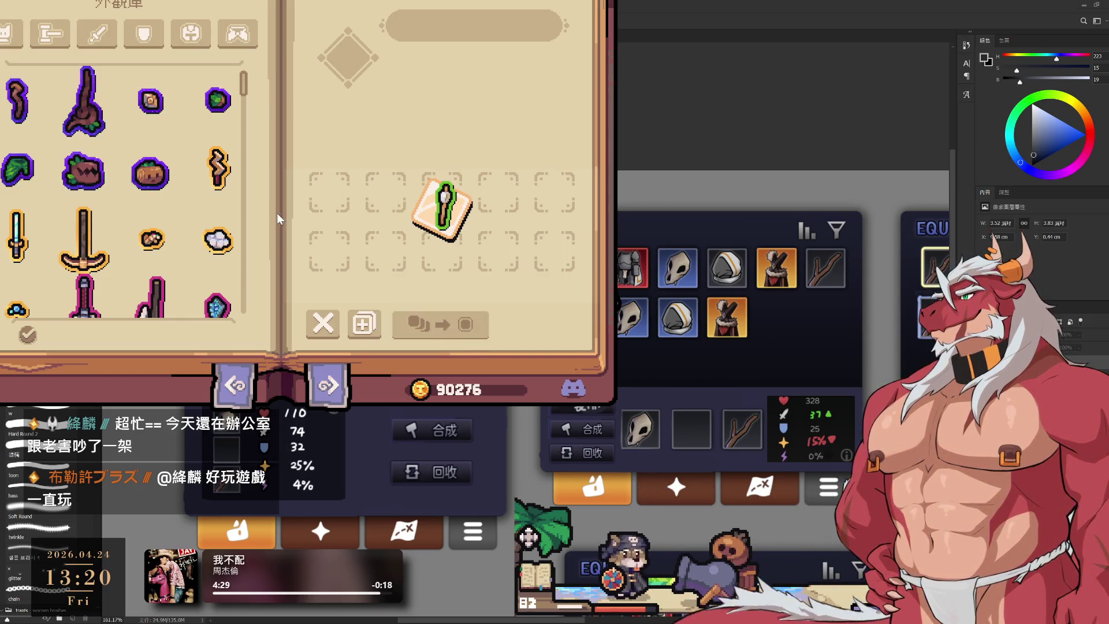
Trade three more batches of ten duplicate appearances for reward appearances.
click(369, 331)
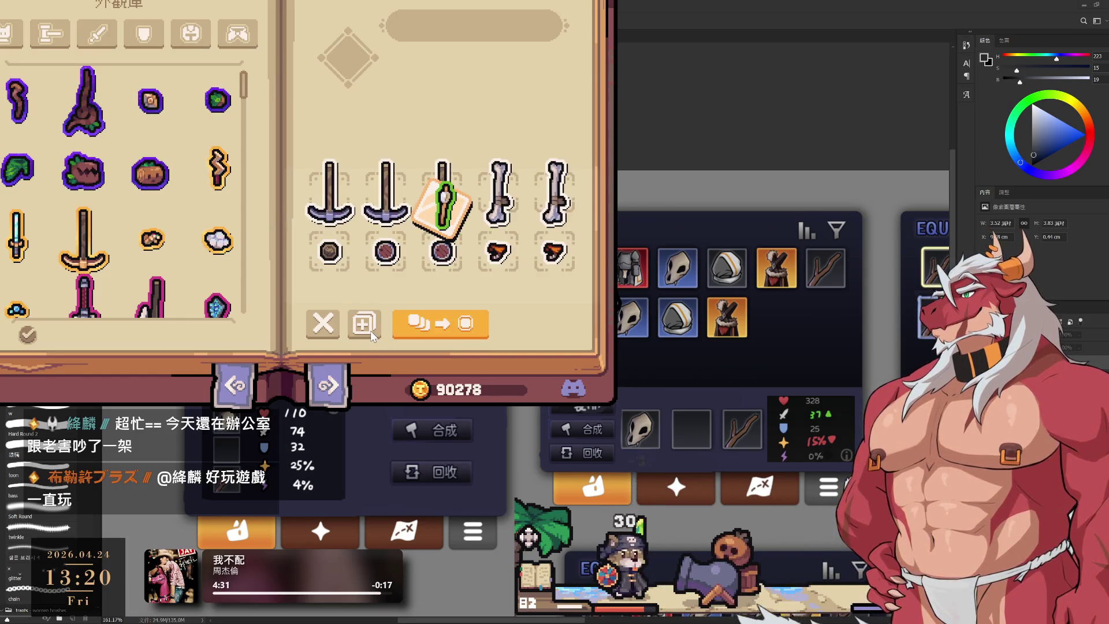
click(443, 328)
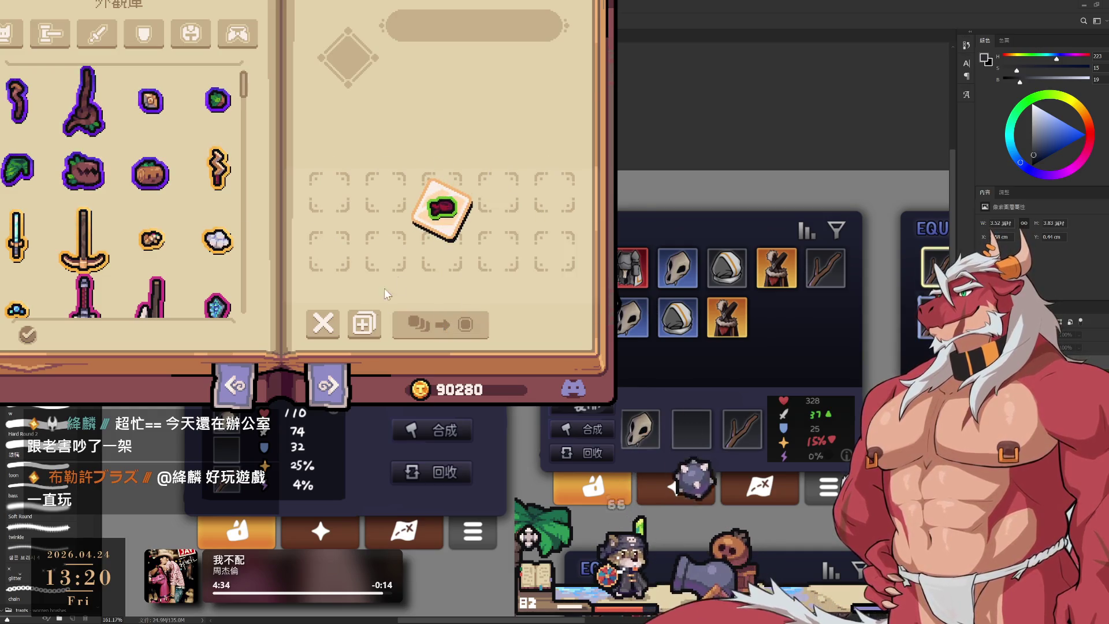
click(375, 328)
click(439, 324)
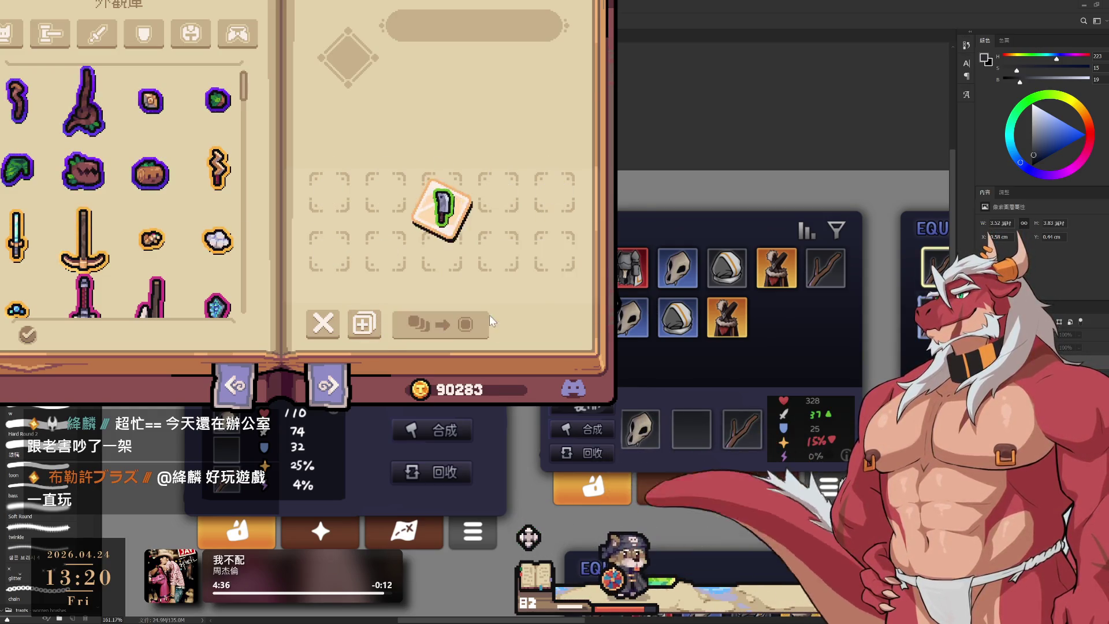
click(379, 325)
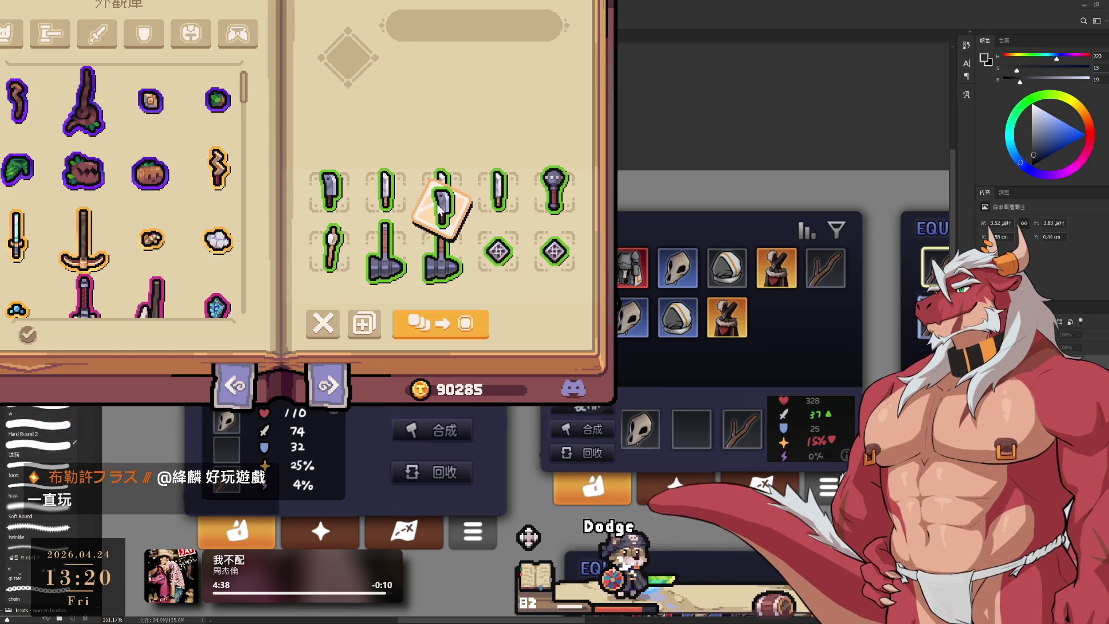
click(432, 323)
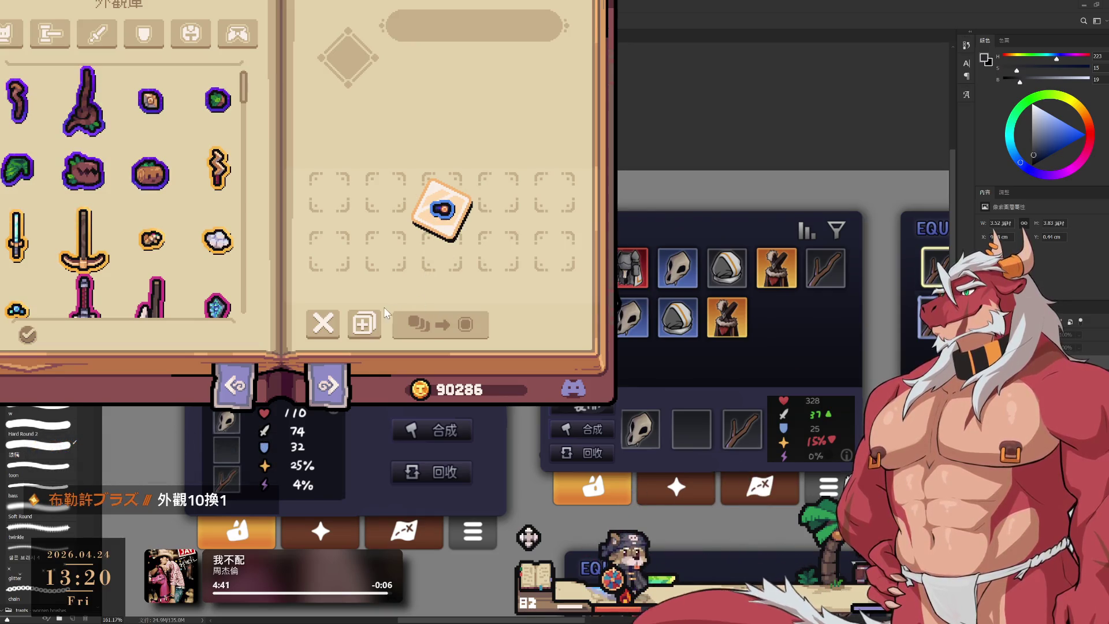
Refill the exchange with the remaining duplicates, then empty all its slots.
click(366, 323)
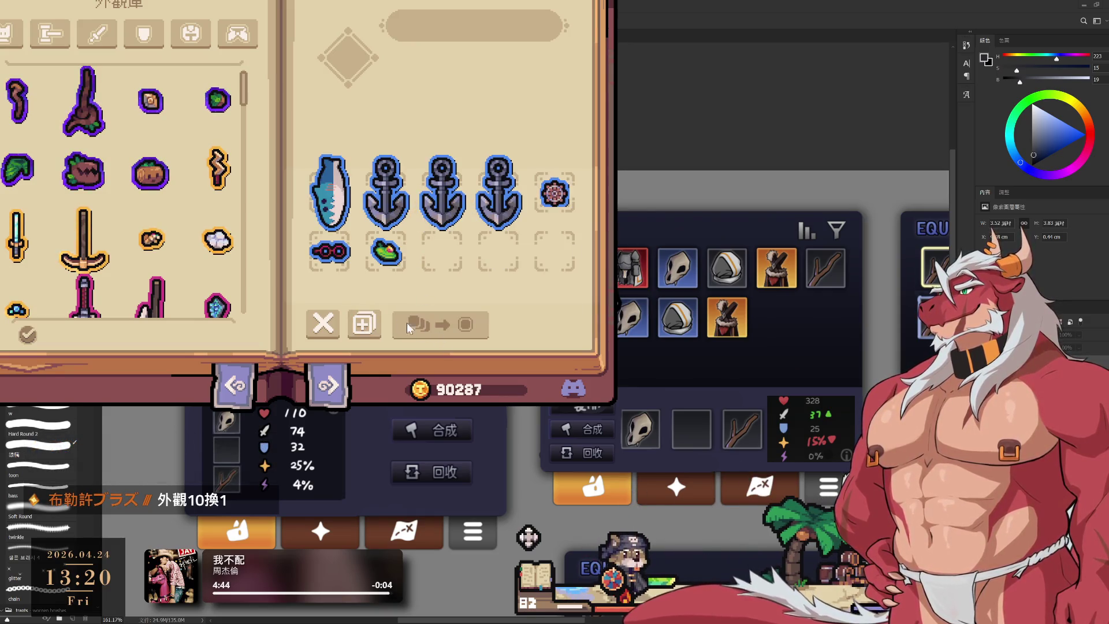
scroll(133, 245, down, 10)
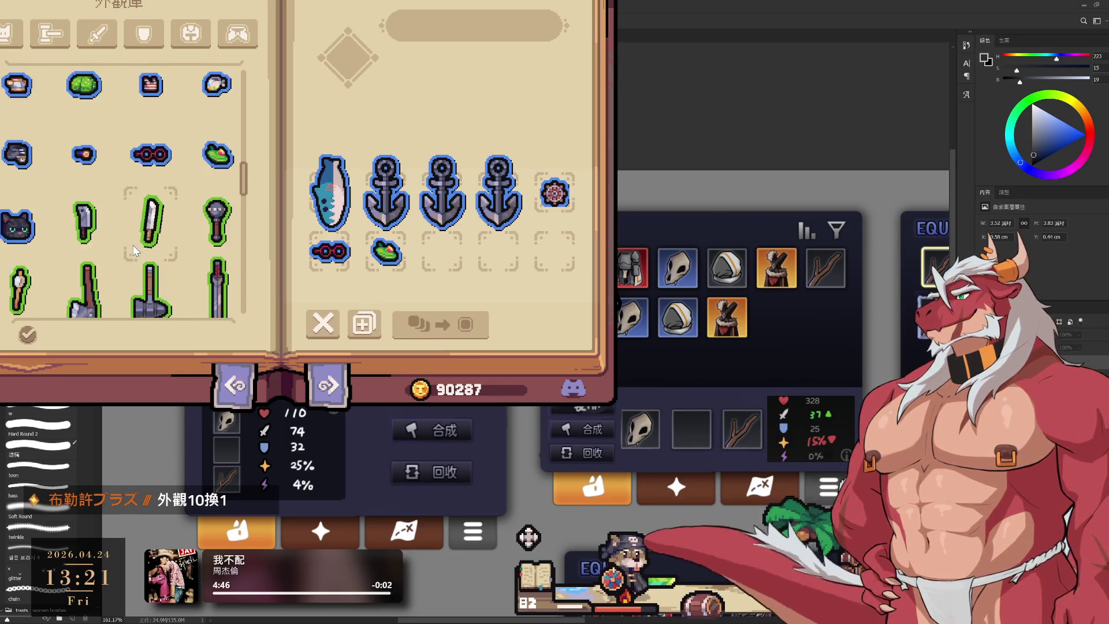
scroll(133, 245, up, 10)
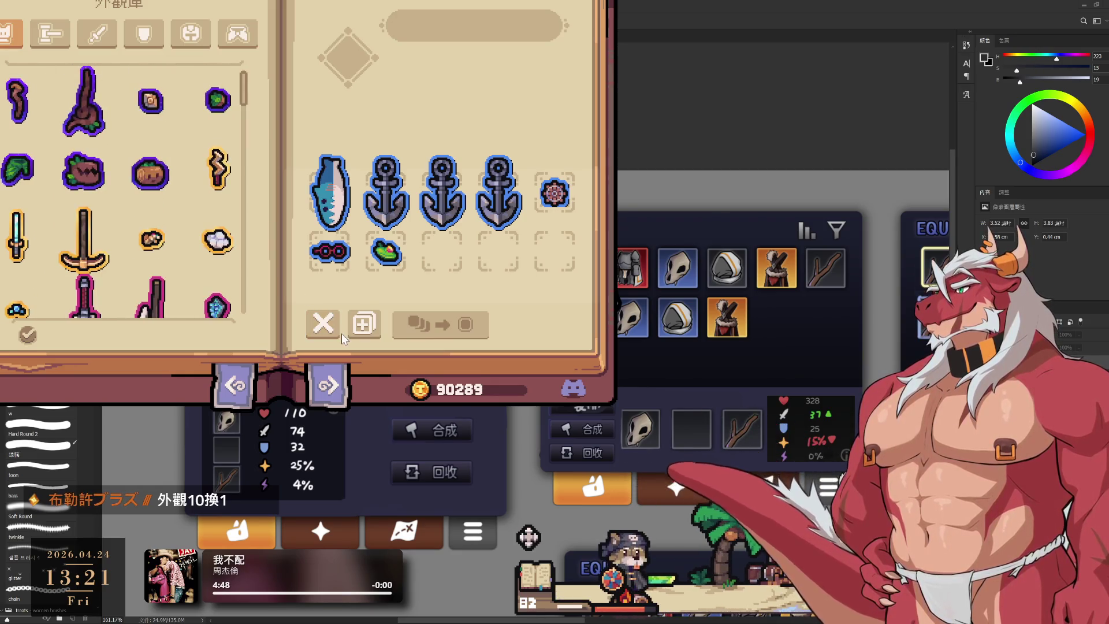
scroll(104, 244, down, 8)
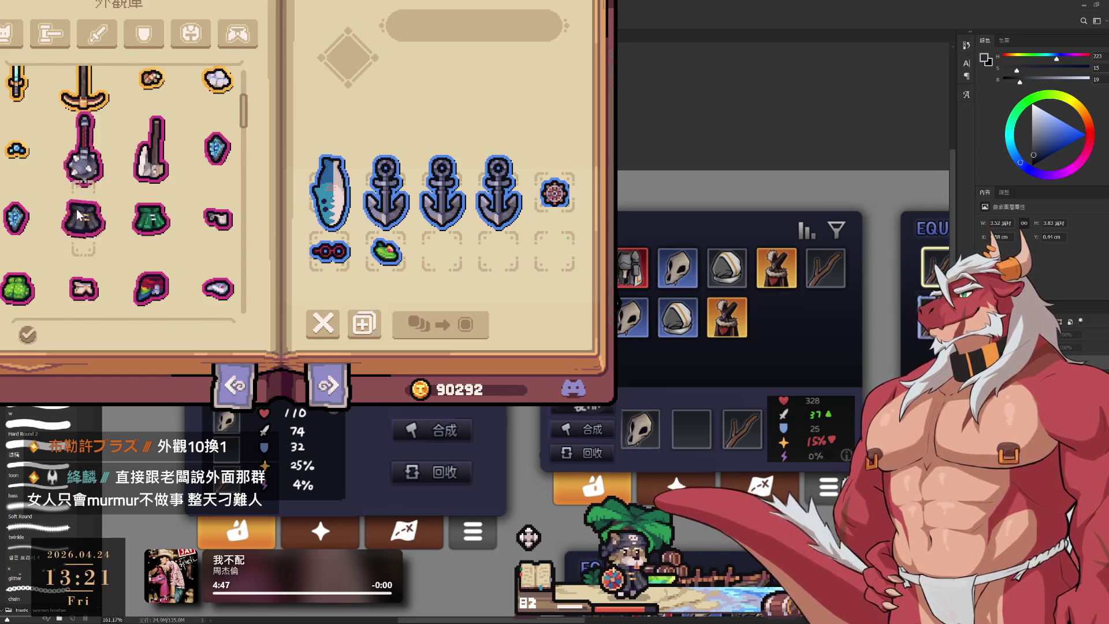
scroll(104, 245, down, 8)
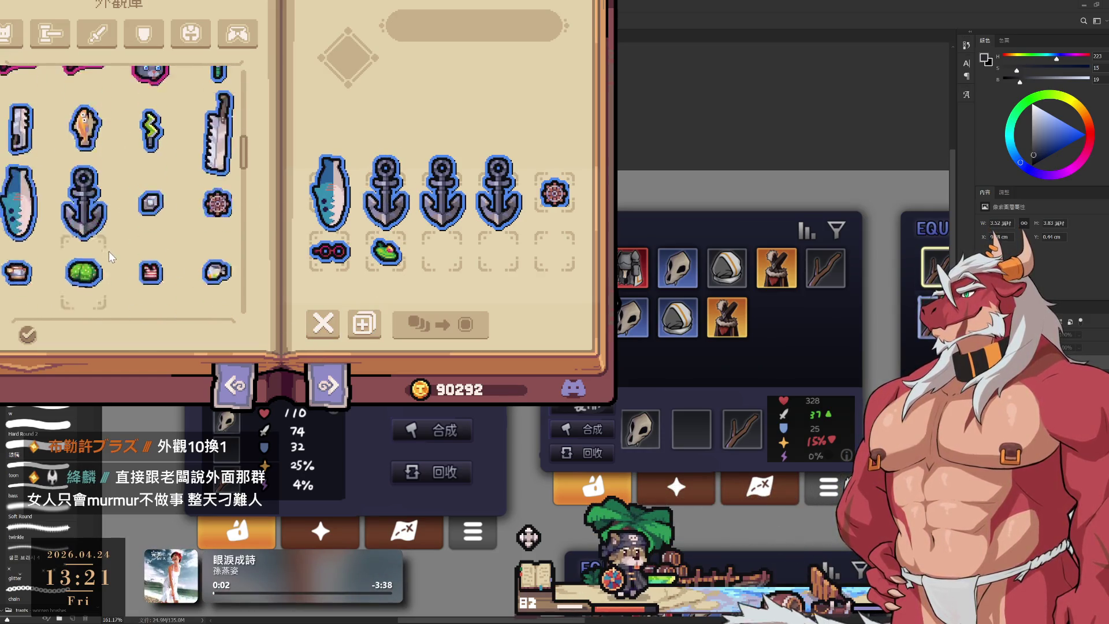
scroll(109, 251, down, 8)
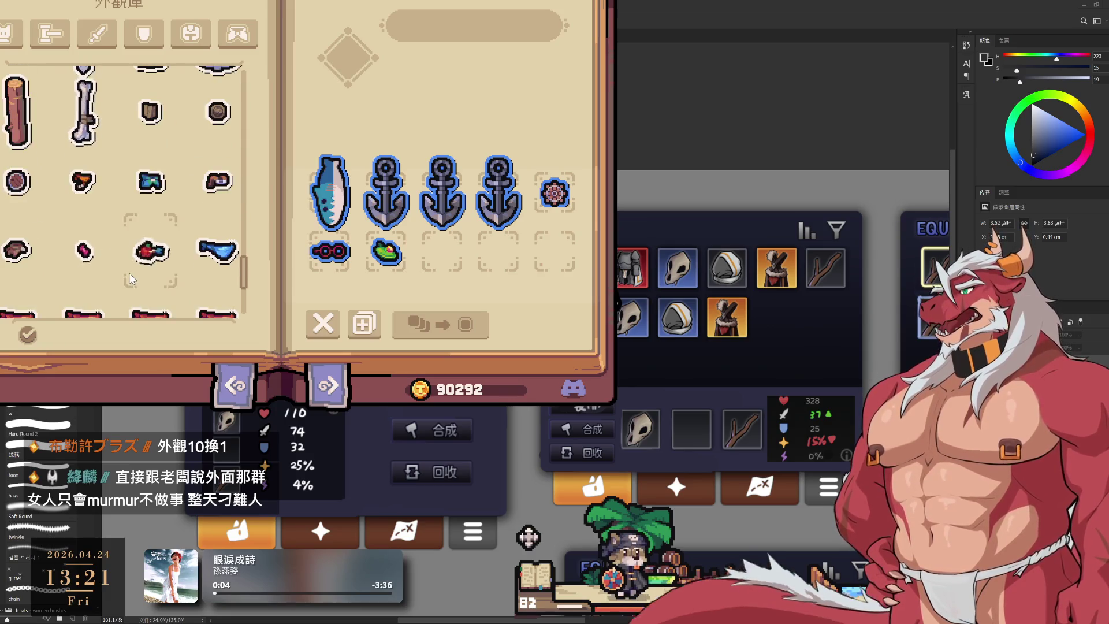
click(323, 332)
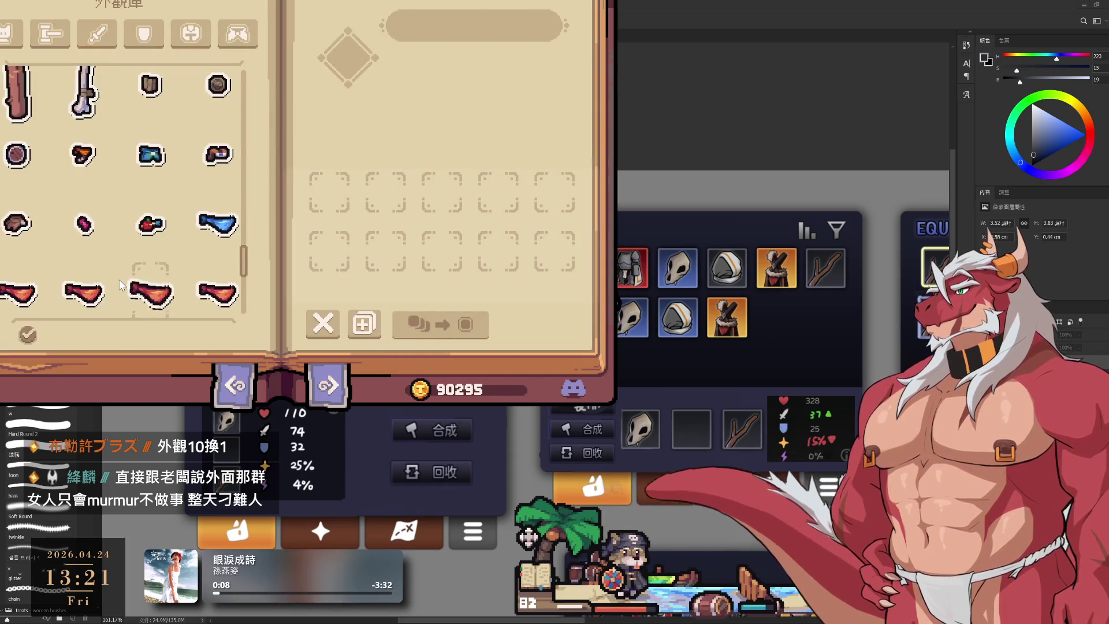
Select the 亡命徒面罩 mask and clear the exchange slots.
scroll(104, 231, down, 2)
click(87, 132)
click(92, 133)
click(139, 132)
click(138, 131)
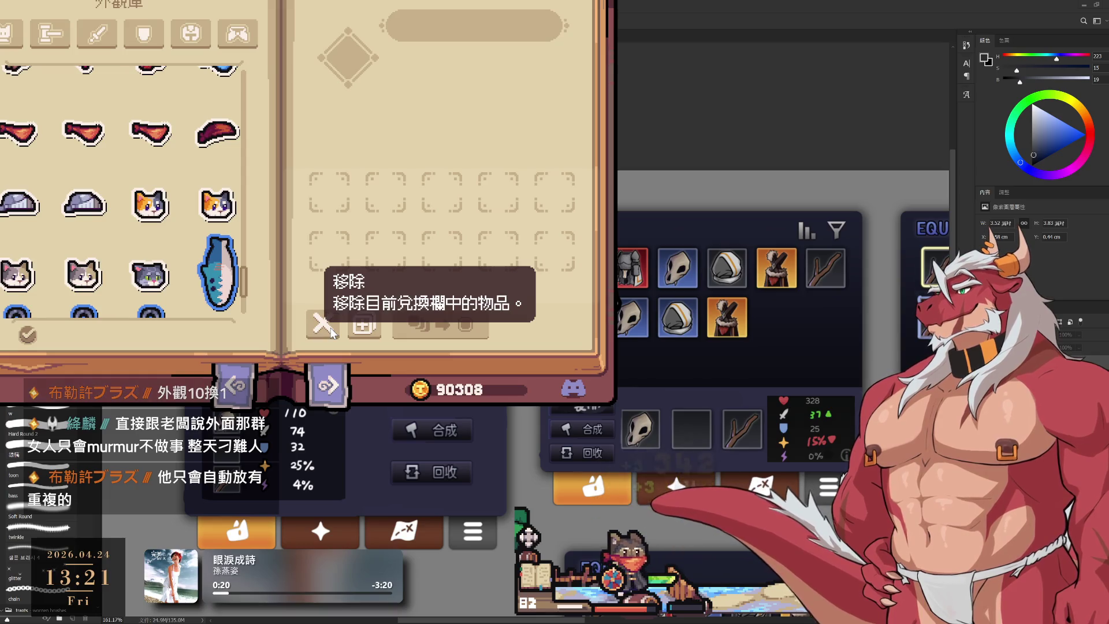
Drag the blue and red 亡命徒面罩 masks into the exchange slots.
drag(152, 199, 332, 197)
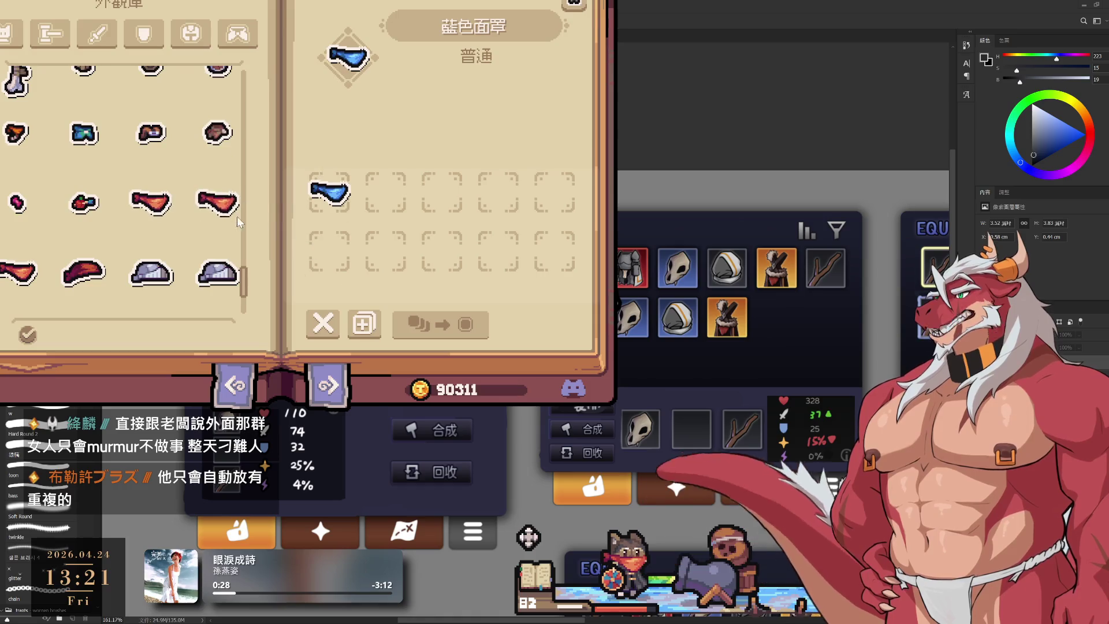
drag(329, 202, 160, 175)
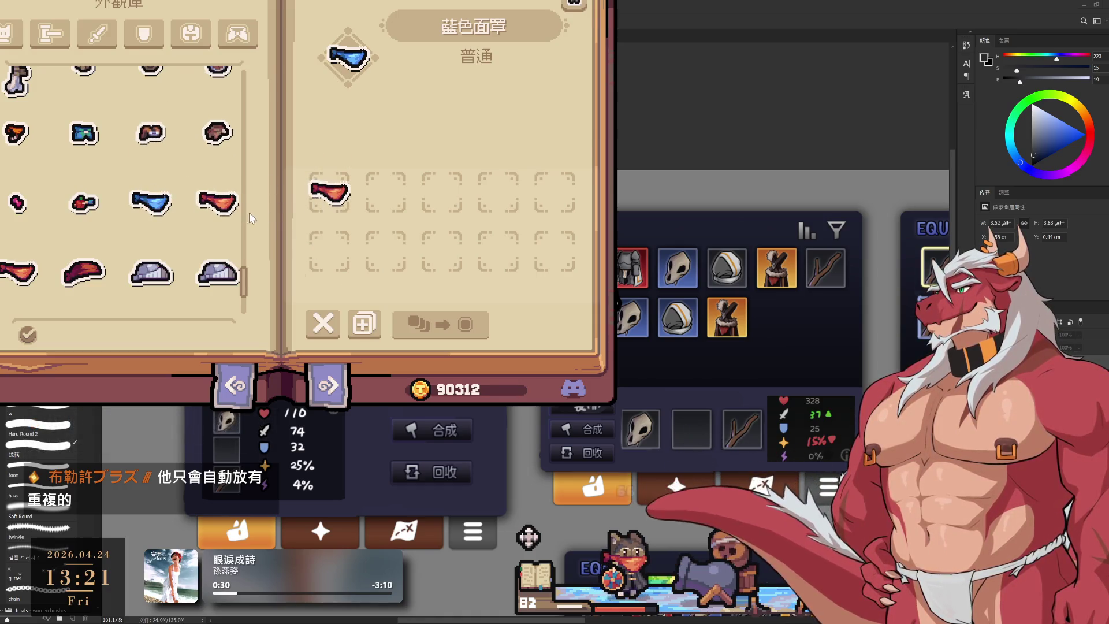
drag(217, 202, 386, 196)
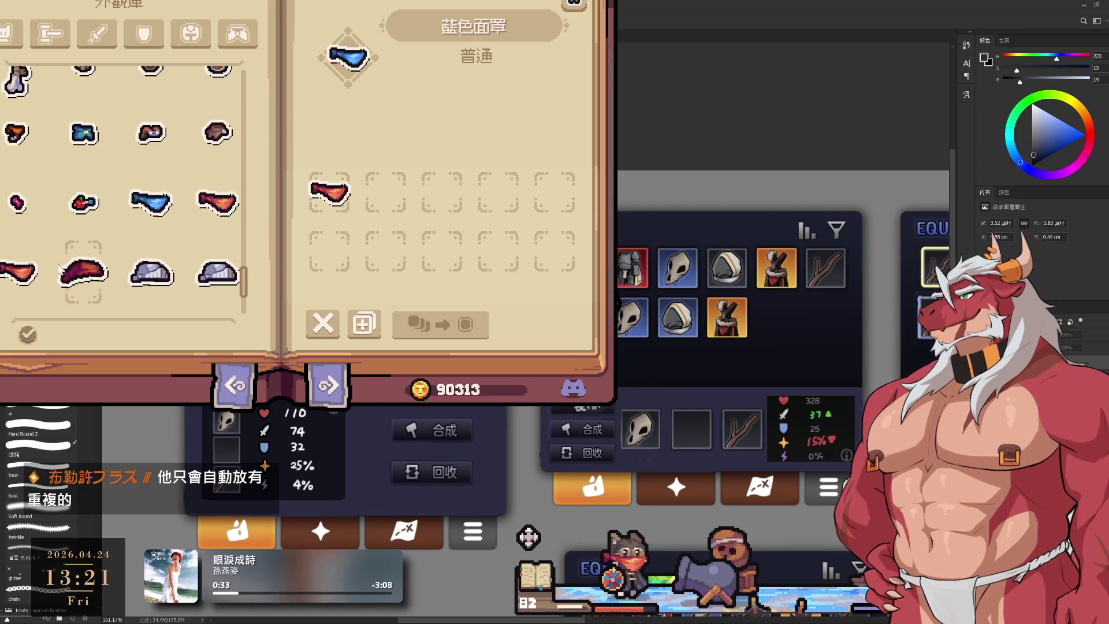
drag(19, 271, 341, 269)
mouse_move(19, 271)
mouse_down()
mouse_move(342, 211)
mouse_move(374, 194)
mouse_up()
drag(217, 202, 384, 200)
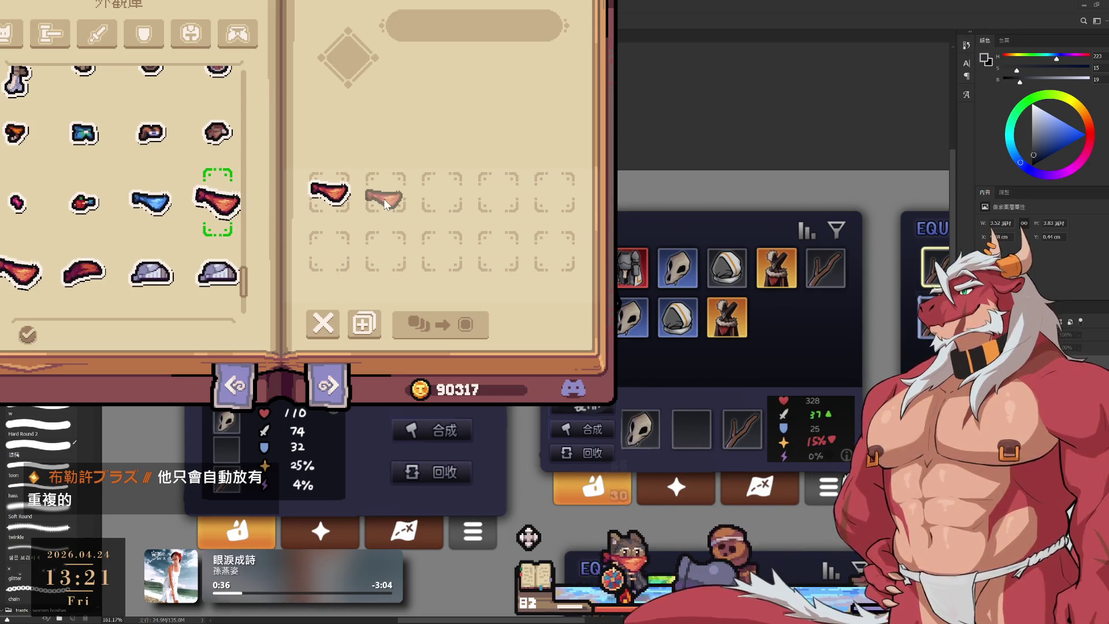
mouse_move(231, 215)
mouse_down()
mouse_move(367, 192)
mouse_move(336, 198)
mouse_move(321, 243)
mouse_move(322, 188)
mouse_move(215, 201)
mouse_move(334, 193)
mouse_up()
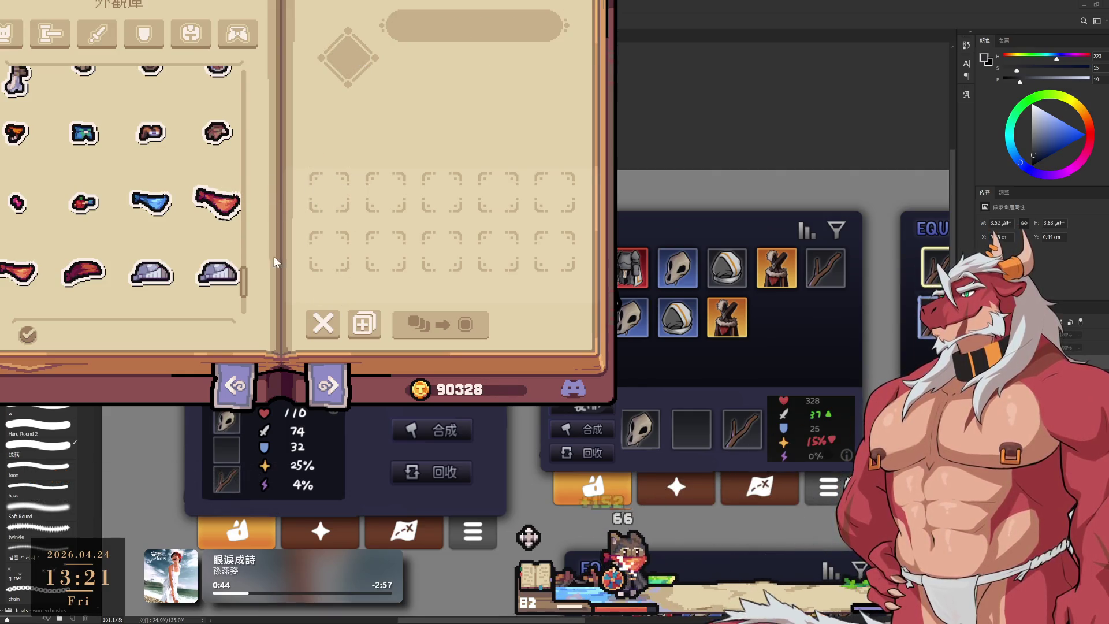
Refill the exchange with seven leftovers and preview 亡命徒面罩, 騎士頭盔 and 精靈帽.
click(362, 322)
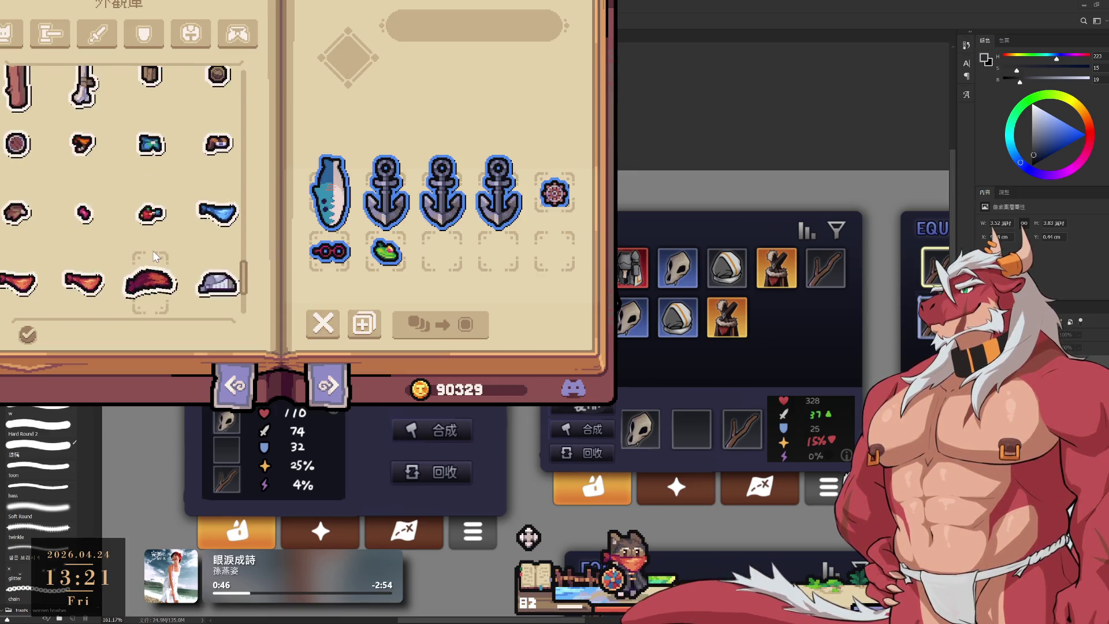
scroll(173, 248, up, 3)
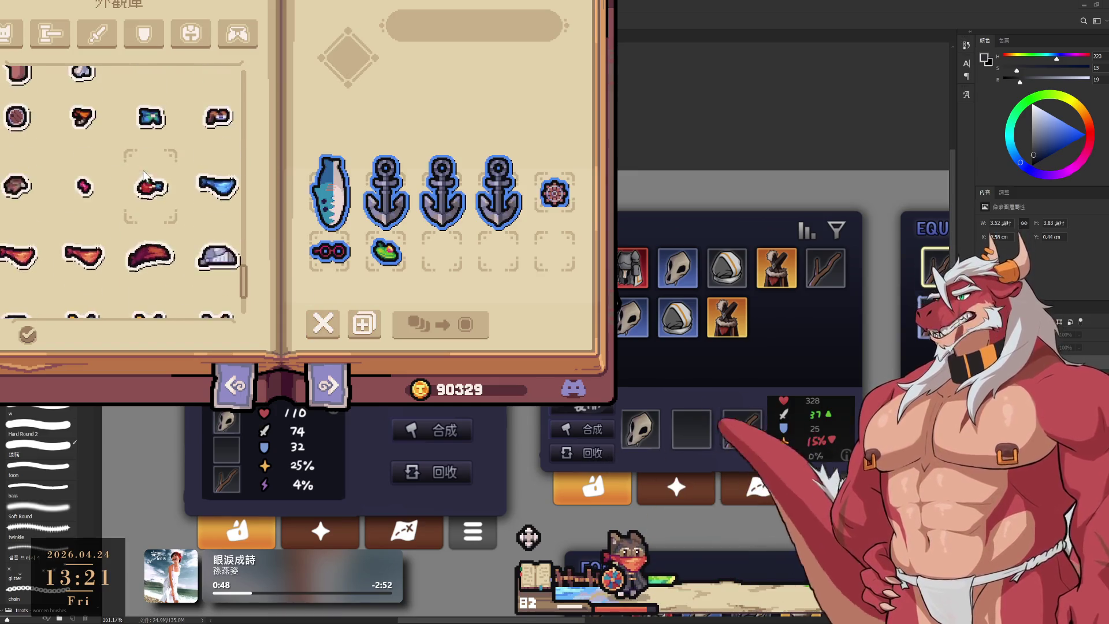
click(84, 236)
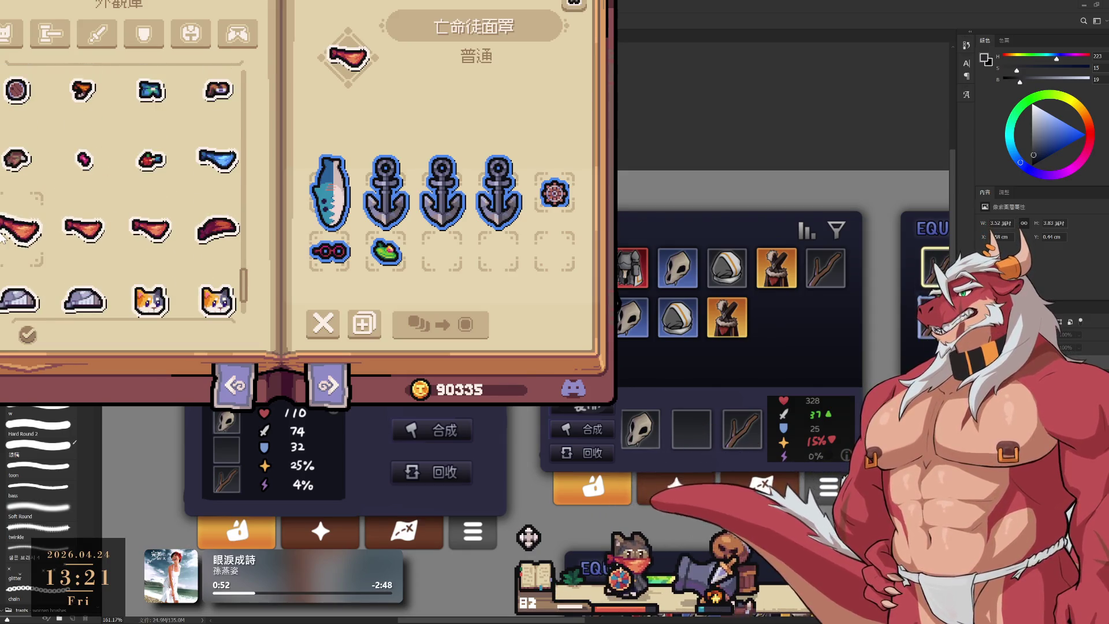
scroll(86, 243, down, 5)
click(149, 260)
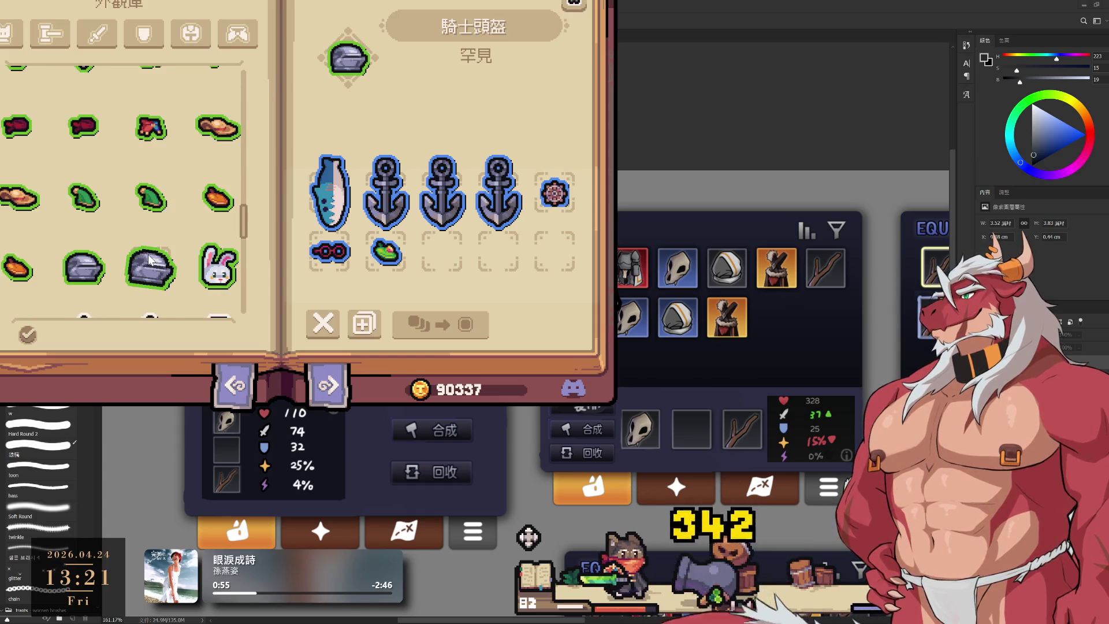
scroll(133, 191, up, 2)
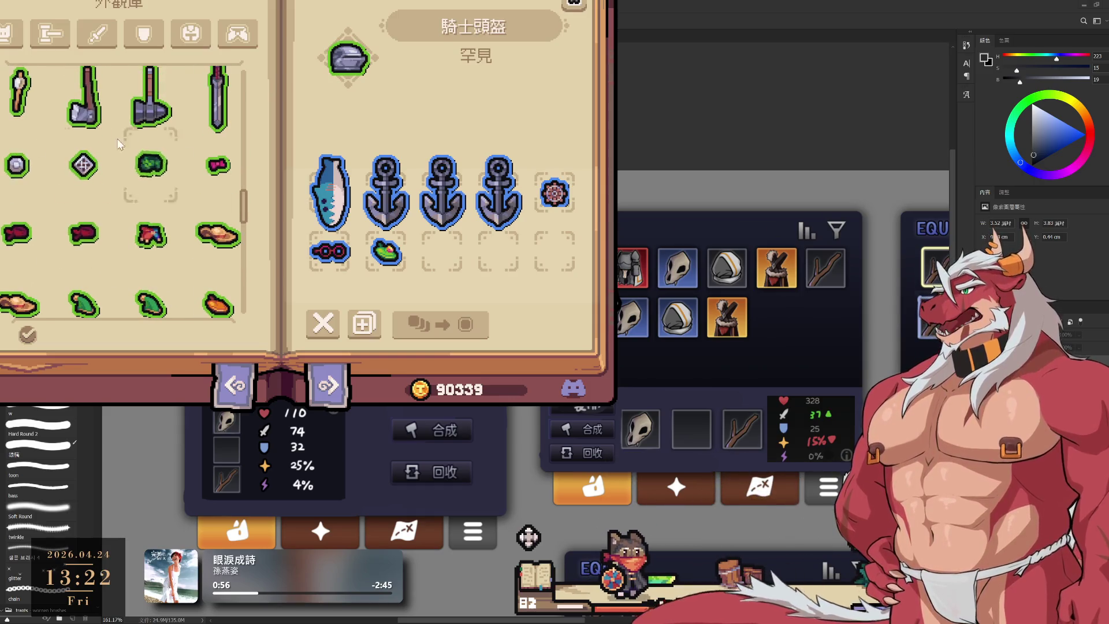
scroll(120, 212, up, 3)
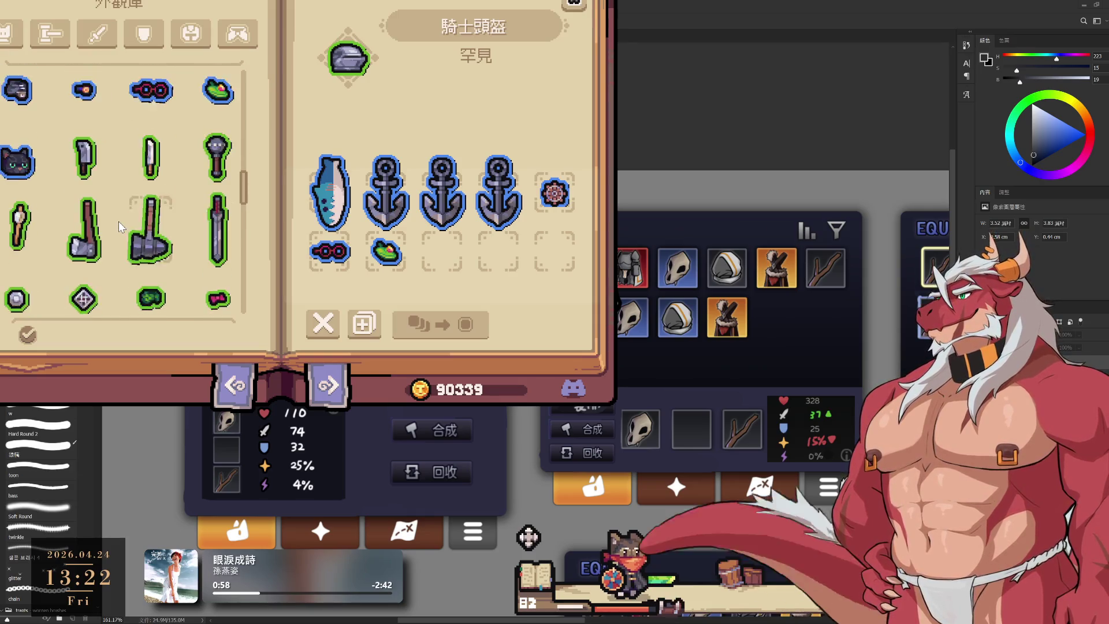
scroll(119, 221, up, 3)
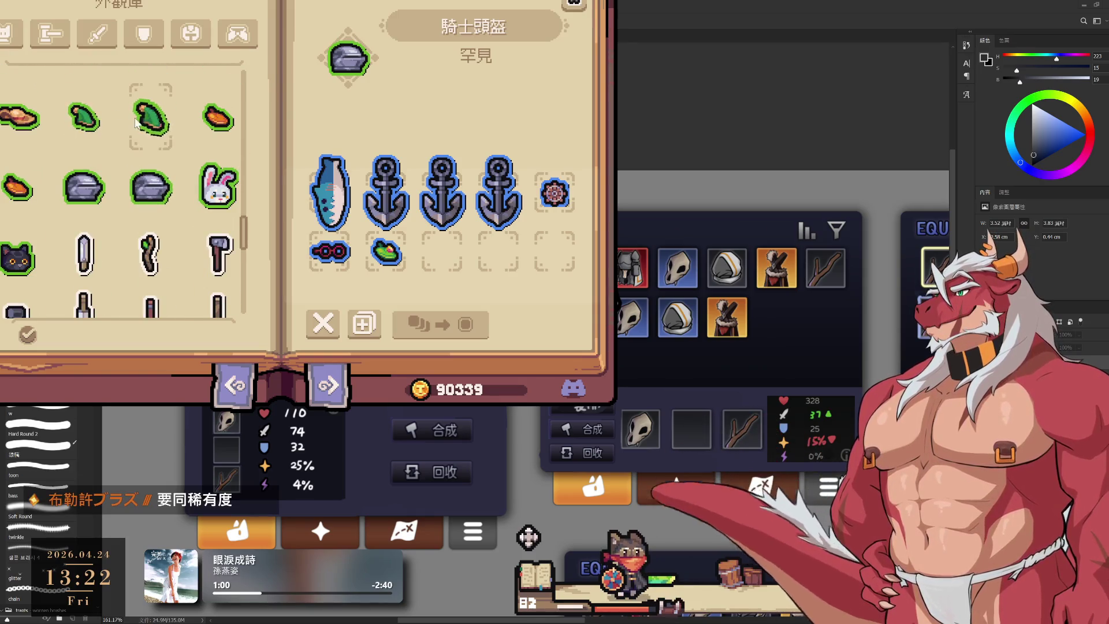
scroll(101, 173, up, 2)
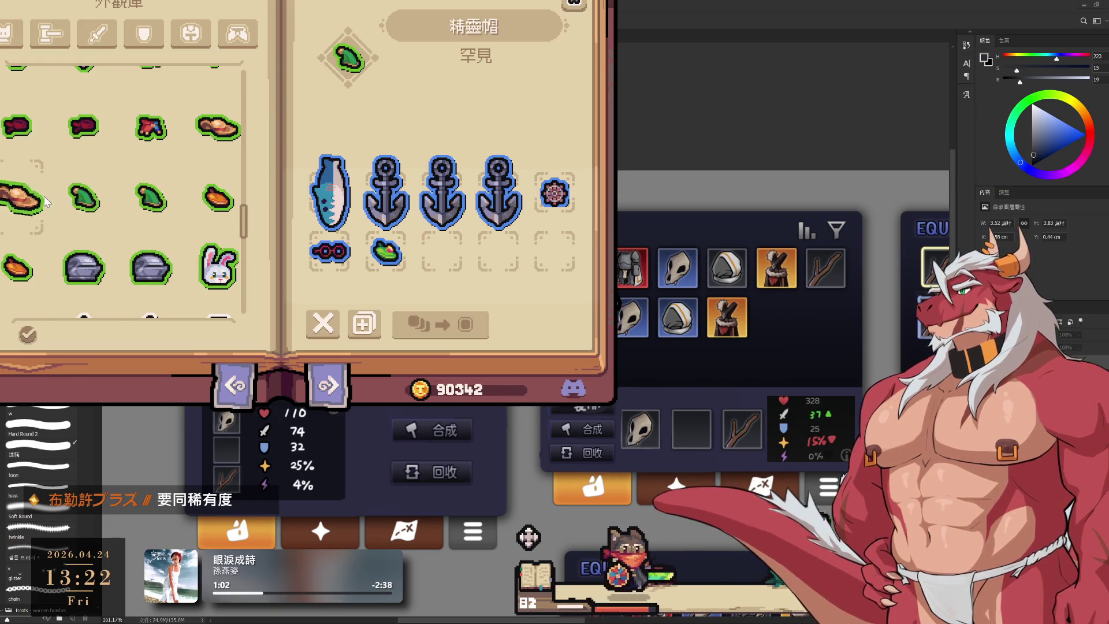
click(92, 203)
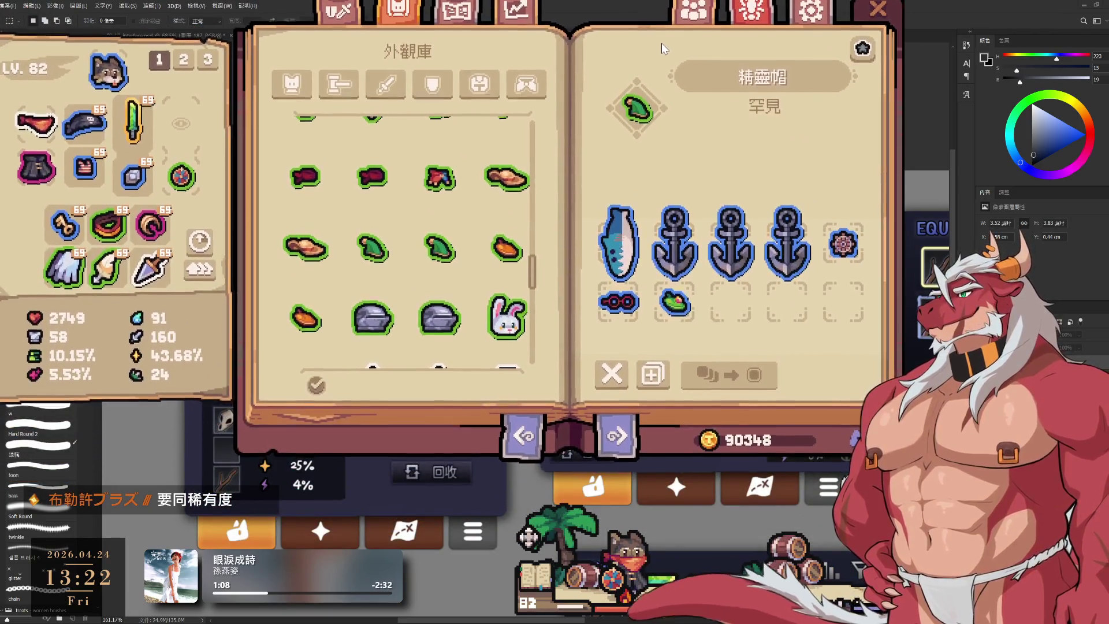
Browse the wardrobe, previewing the spiked mace, dagger, hammer and knife appearances.
scroll(457, 270, up, 5)
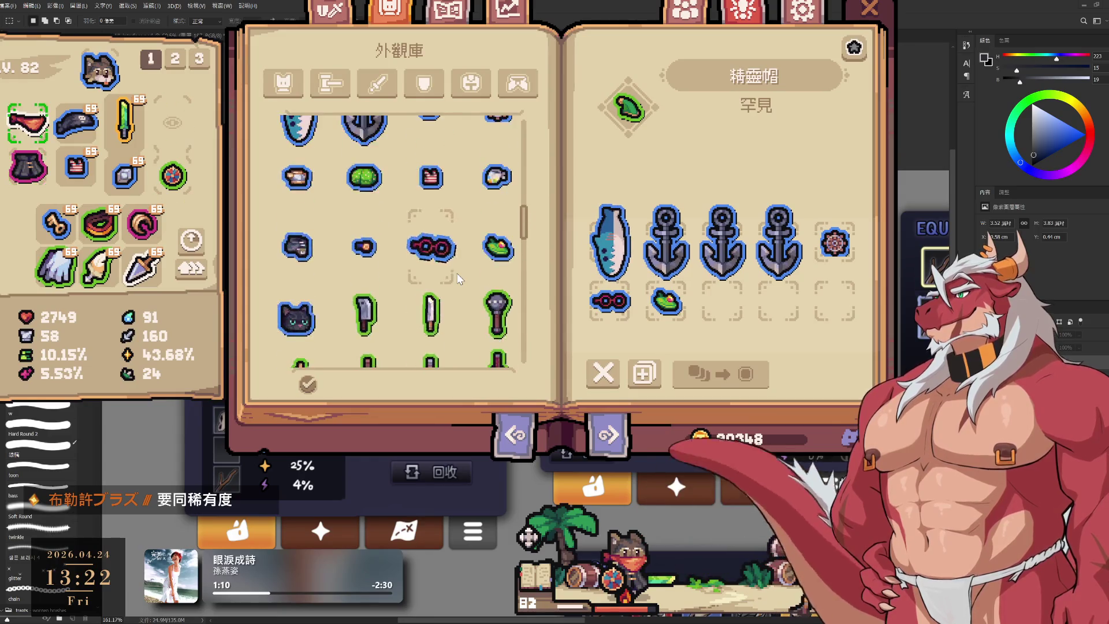
scroll(455, 268, down, 5)
scroll(445, 254, up, 2)
scroll(439, 248, up, 2)
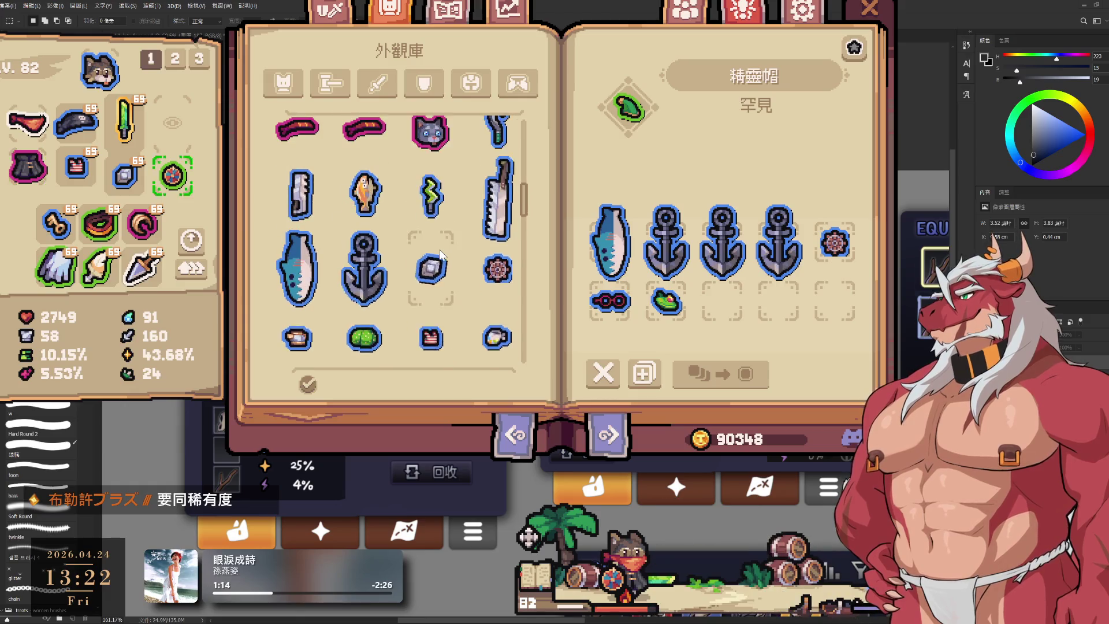
scroll(424, 271, down, 2)
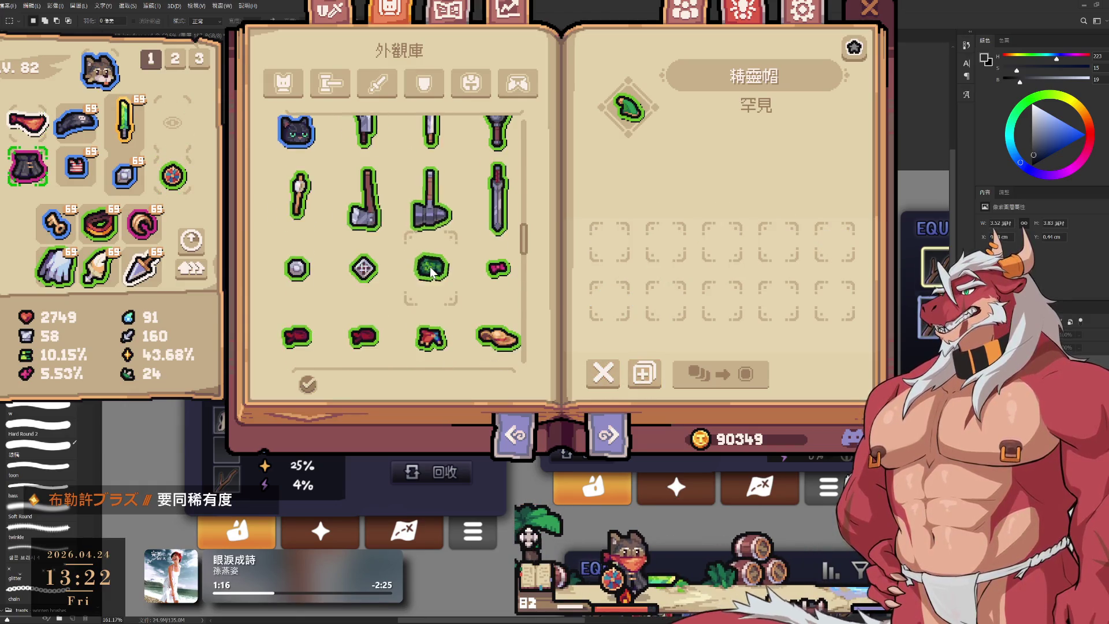
click(500, 180)
click(431, 180)
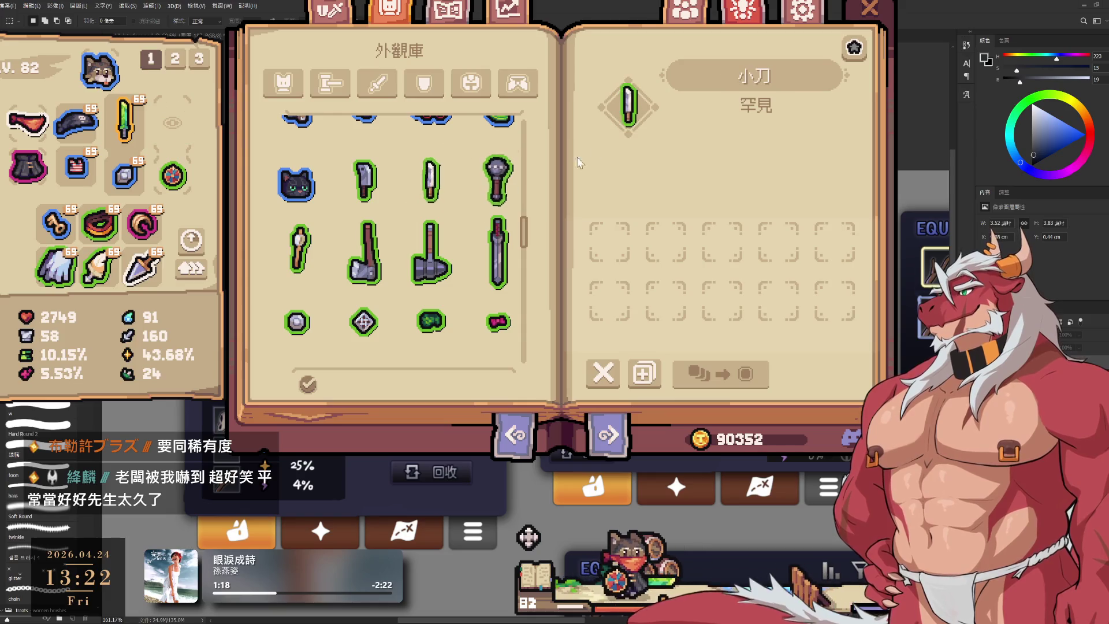
click(430, 254)
click(431, 180)
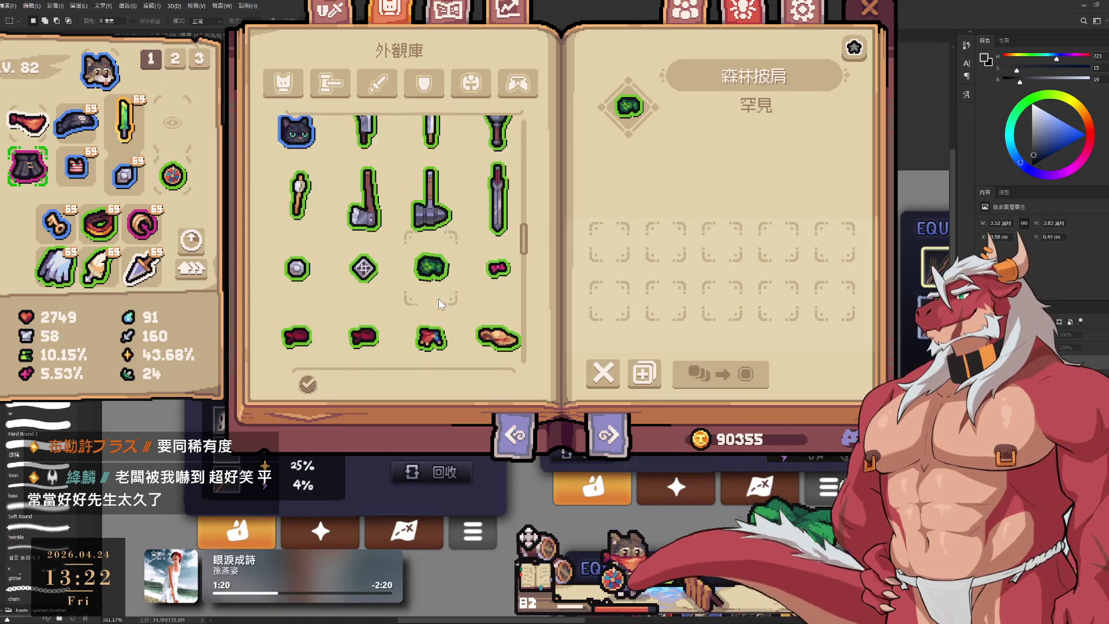
scroll(427, 249, down, 1)
scroll(424, 266, down, 2)
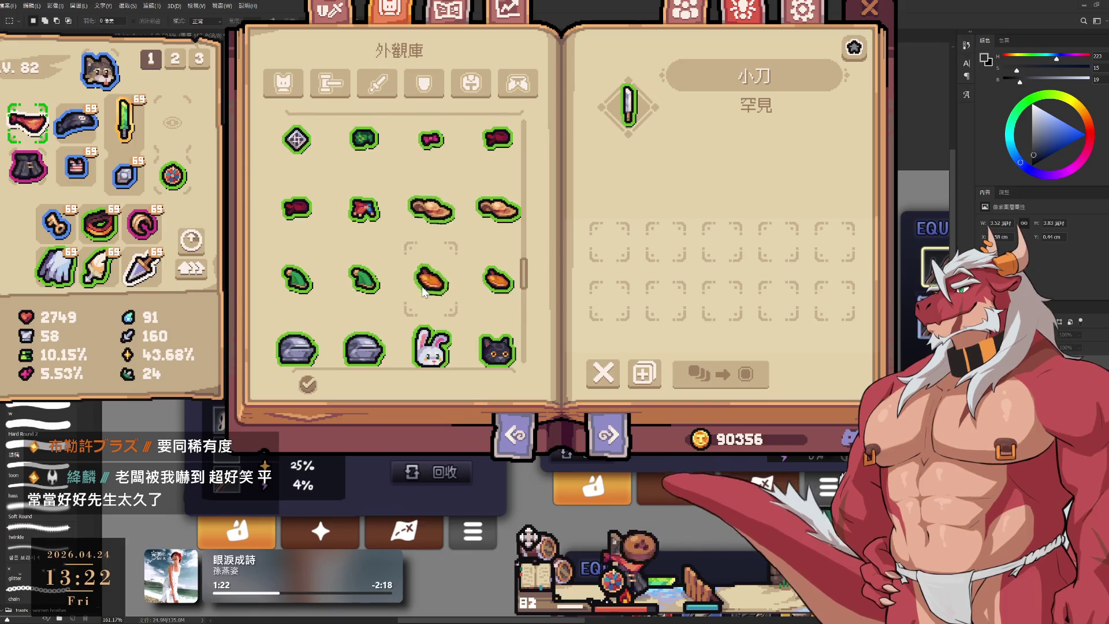
Try bread, orange and a second bread in the exchange slots, then empty them.
click(431, 209)
click(430, 280)
click(723, 244)
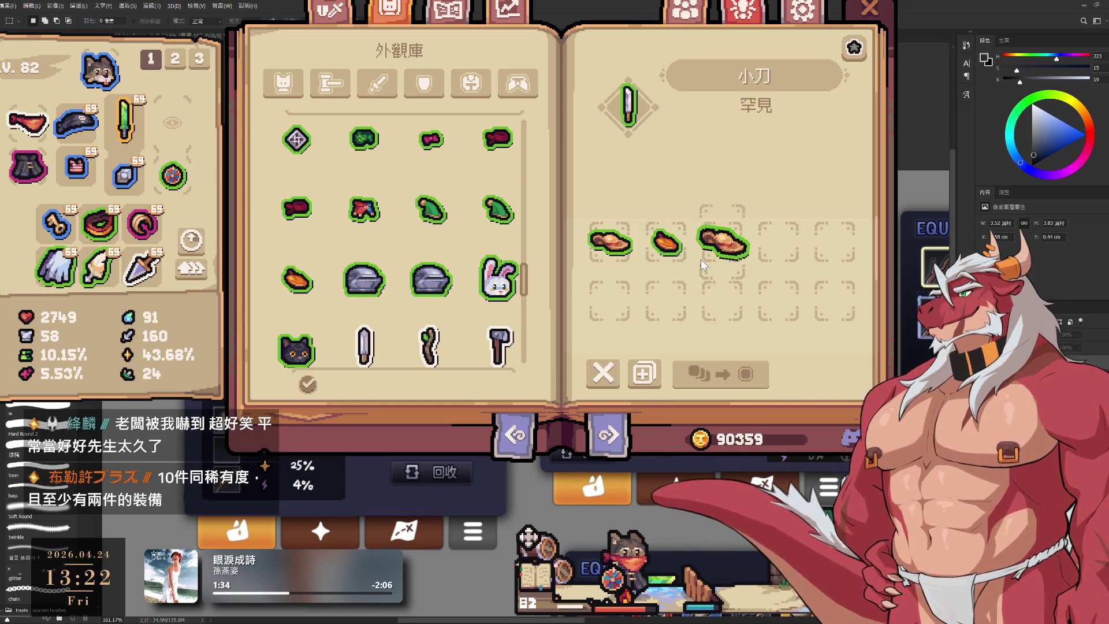
click(701, 259)
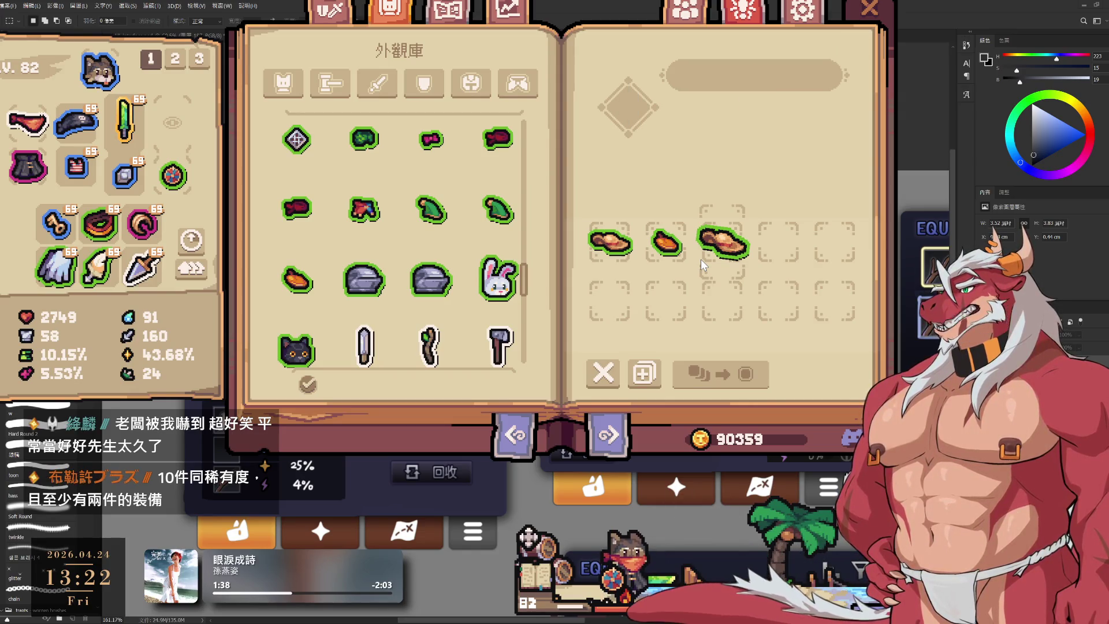
click(600, 376)
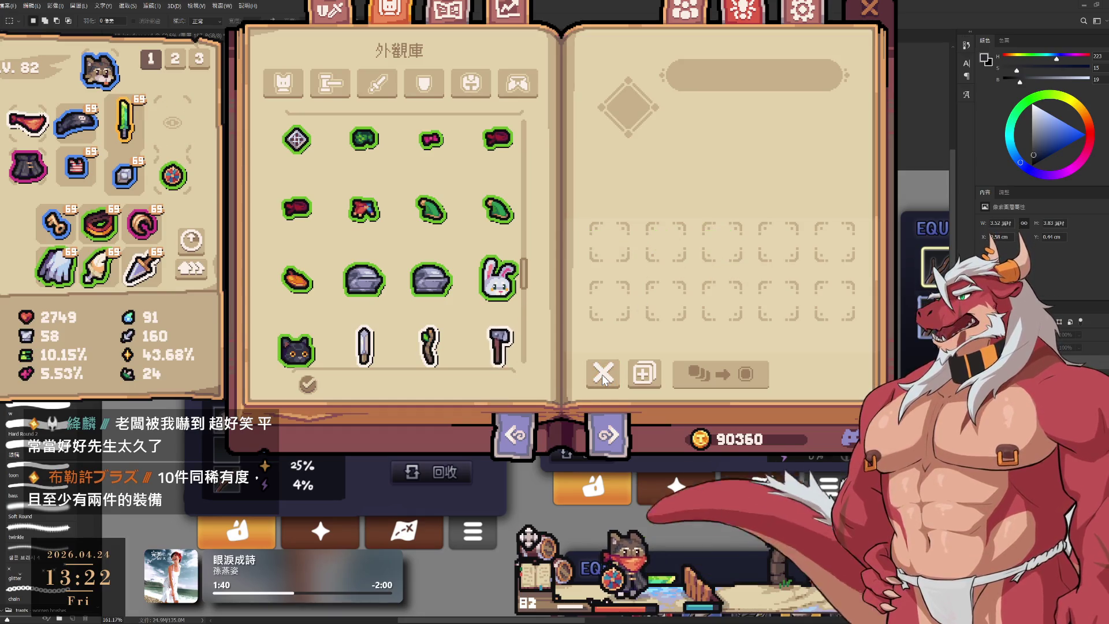
Drag red masks from the wardrobe into the exchange slots.
scroll(429, 289, down, 5)
scroll(429, 310, down, 2)
scroll(386, 295, up, 1)
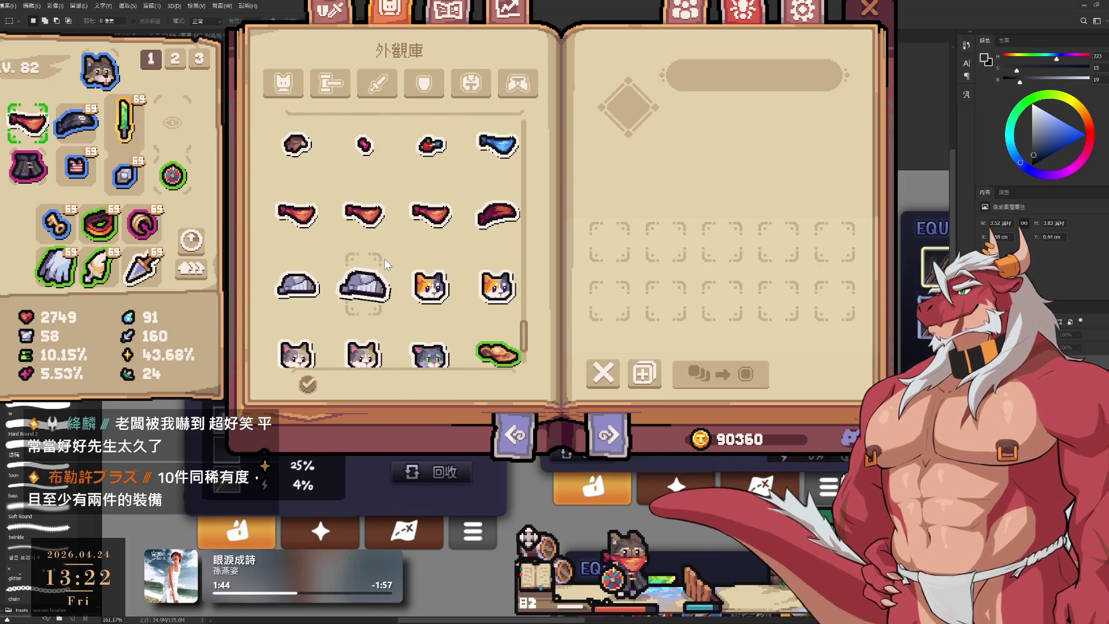
click(417, 242)
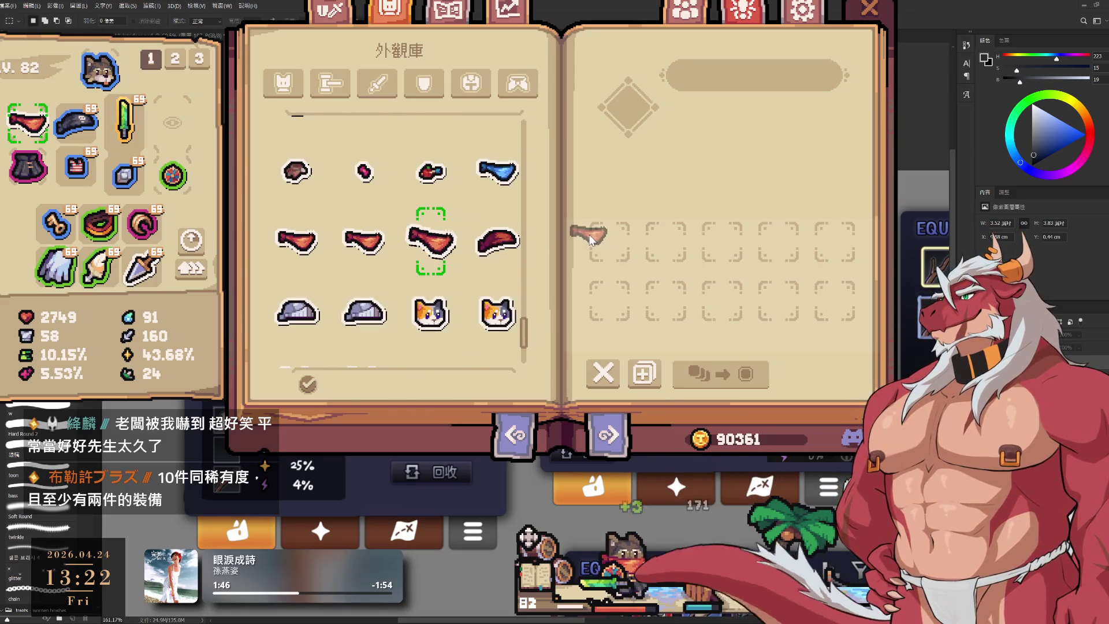
drag(417, 245, 611, 243)
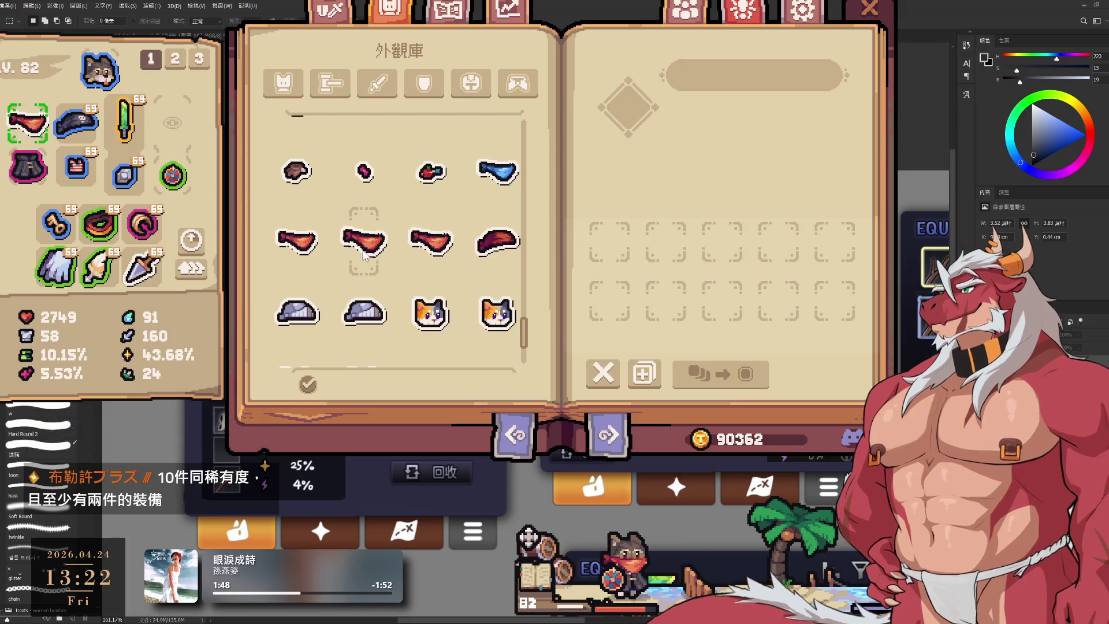
drag(363, 242, 612, 251)
drag(296, 242, 601, 243)
drag(364, 172, 609, 246)
mouse_move(431, 241)
mouse_down()
mouse_move(663, 240)
mouse_move(599, 321)
mouse_move(614, 298)
mouse_up()
mouse_move(432, 245)
mouse_down()
mouse_move(633, 269)
mouse_move(664, 246)
mouse_up()
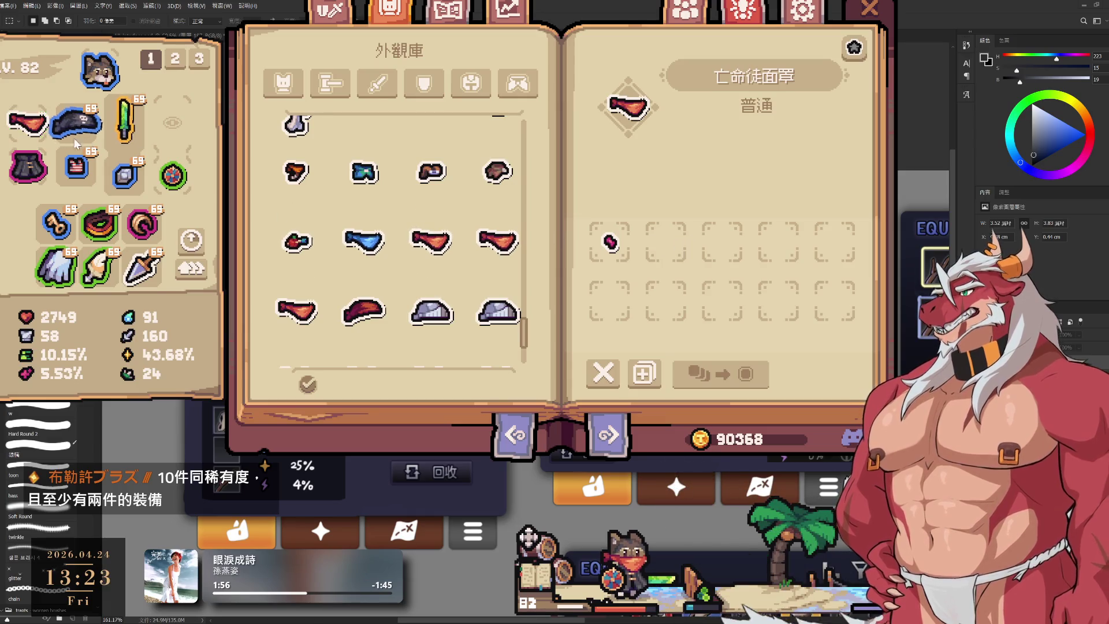
drag(442, 254, 664, 246)
drag(497, 242, 731, 251)
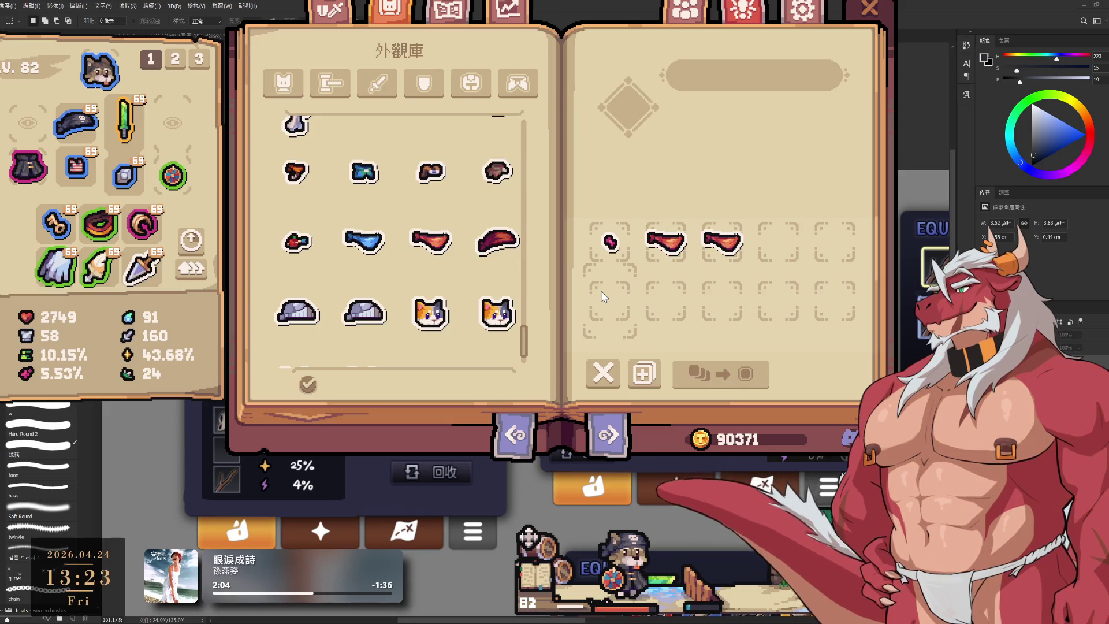
Add the grey hat, sword and green branch to the exchange slots.
scroll(370, 300, down, 1)
mouse_move(365, 269)
mouse_down()
mouse_move(677, 270)
mouse_move(780, 242)
mouse_up()
drag(364, 269, 826, 248)
scroll(403, 279, up, 5)
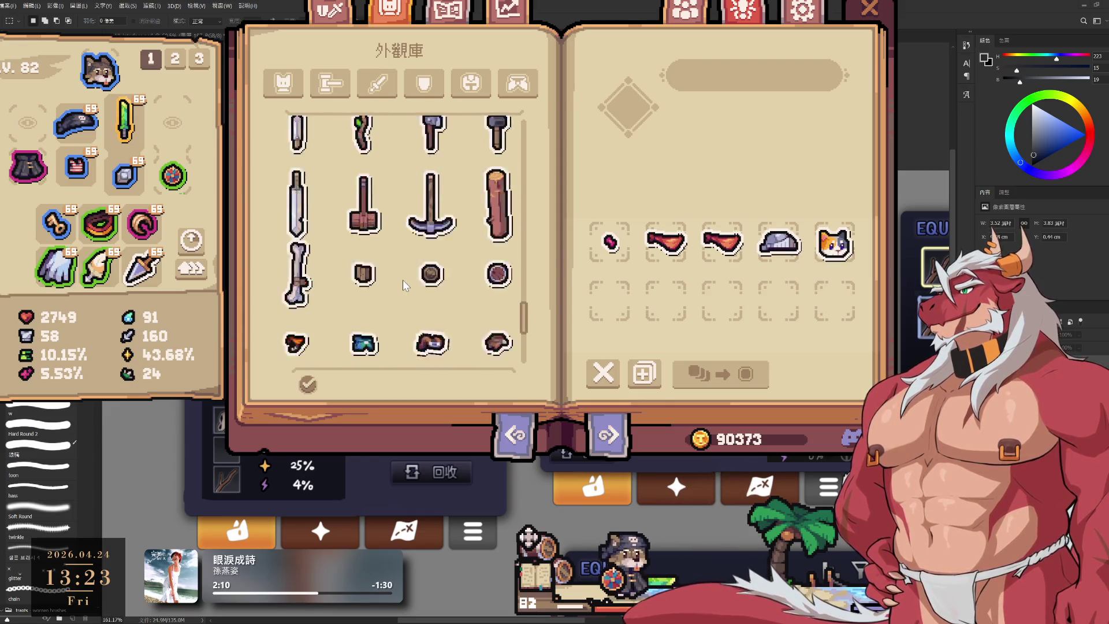
mouse_move(297, 212)
mouse_down()
mouse_move(653, 291)
mouse_move(611, 298)
mouse_up()
drag(296, 212, 664, 297)
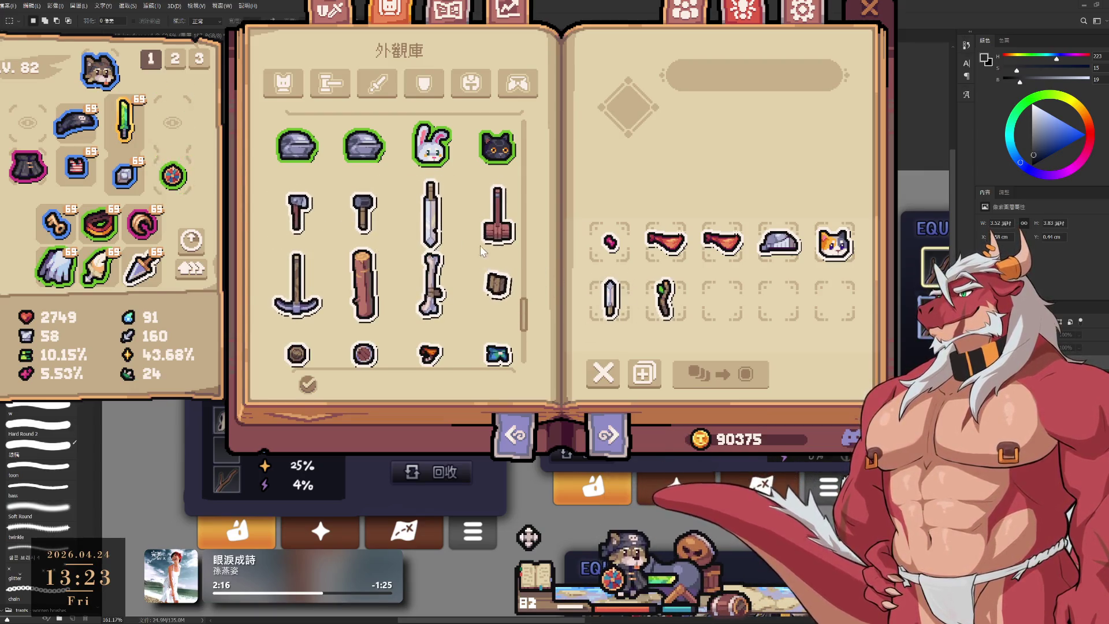
scroll(404, 269, down, 1)
scroll(404, 270, up, 2)
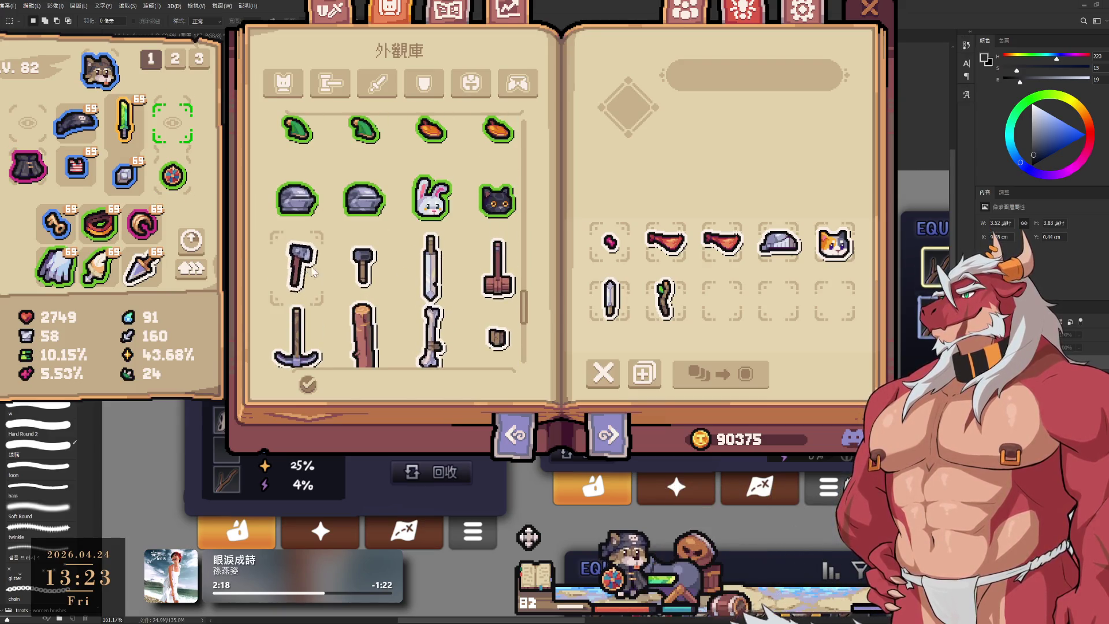
scroll(430, 274, down, 2)
scroll(430, 274, down, 2)
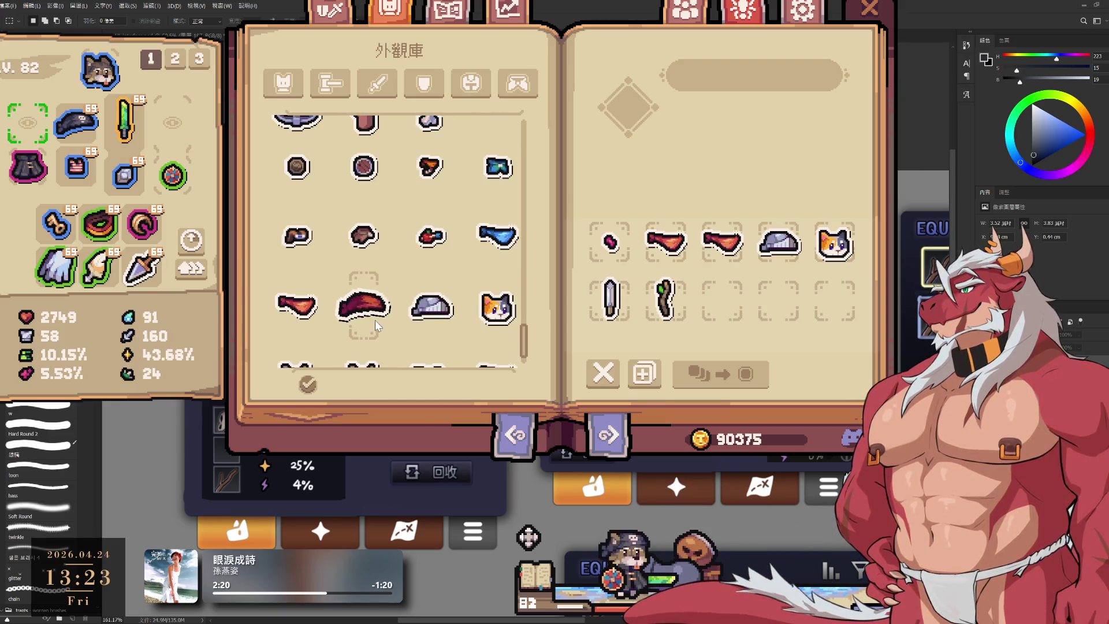
Fill the remaining slots with the blue item, grey cat and long sword, then convert all ten.
click(497, 236)
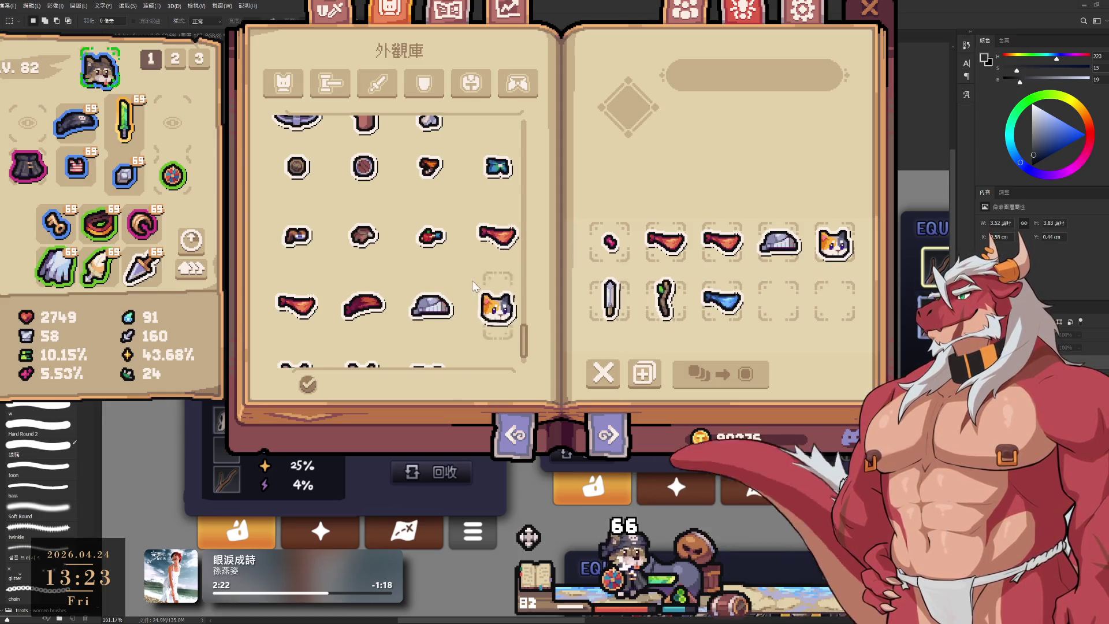
scroll(407, 301, down, 1)
click(363, 341)
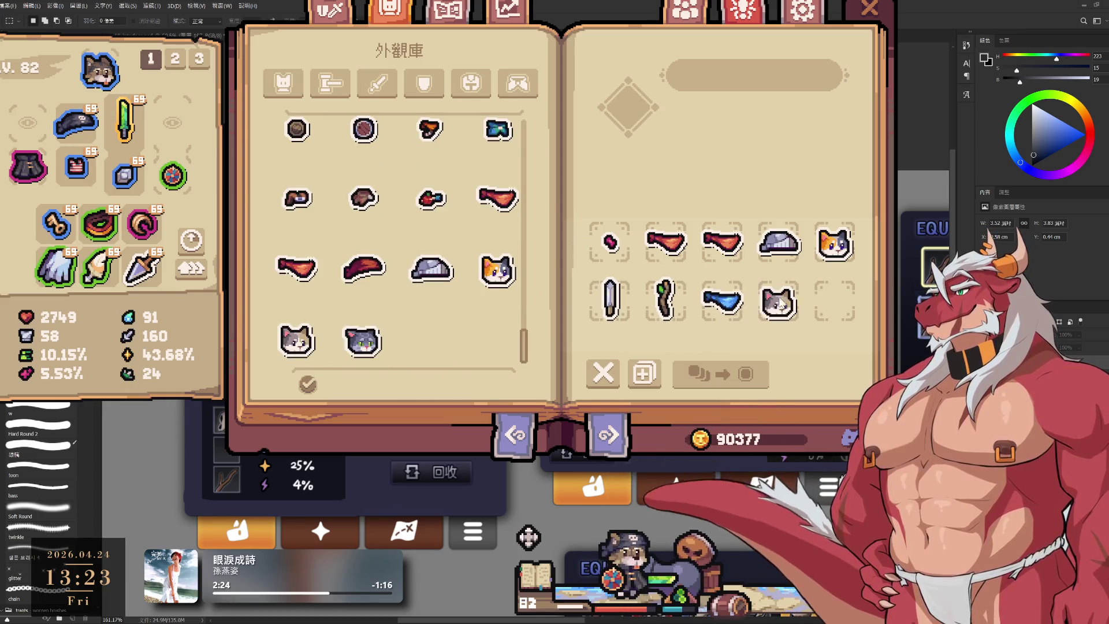
scroll(404, 344, up, 4)
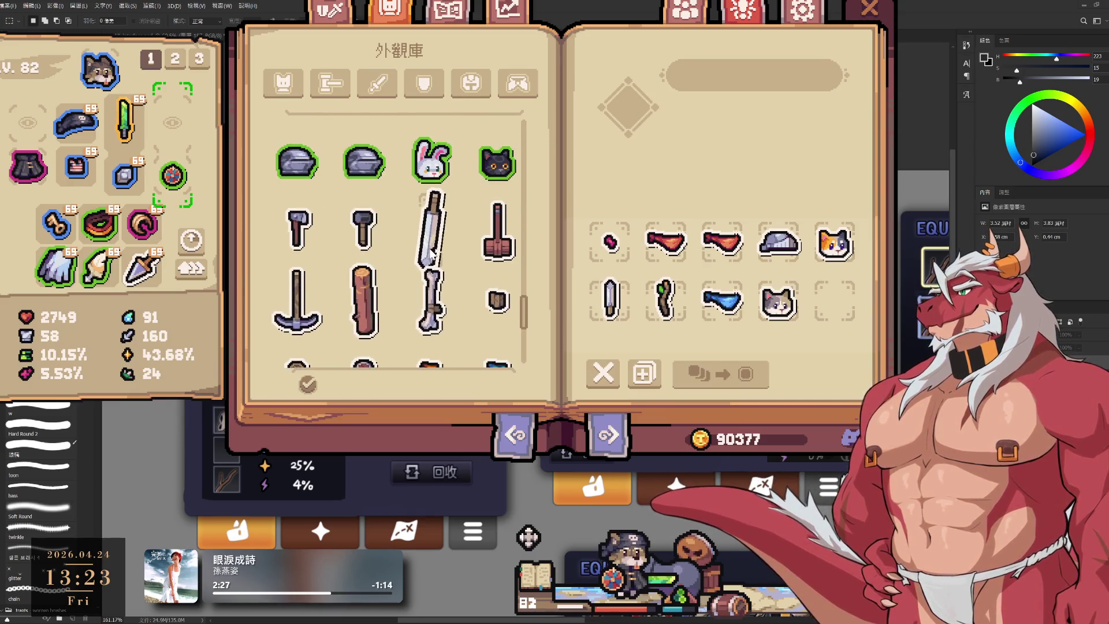
click(433, 238)
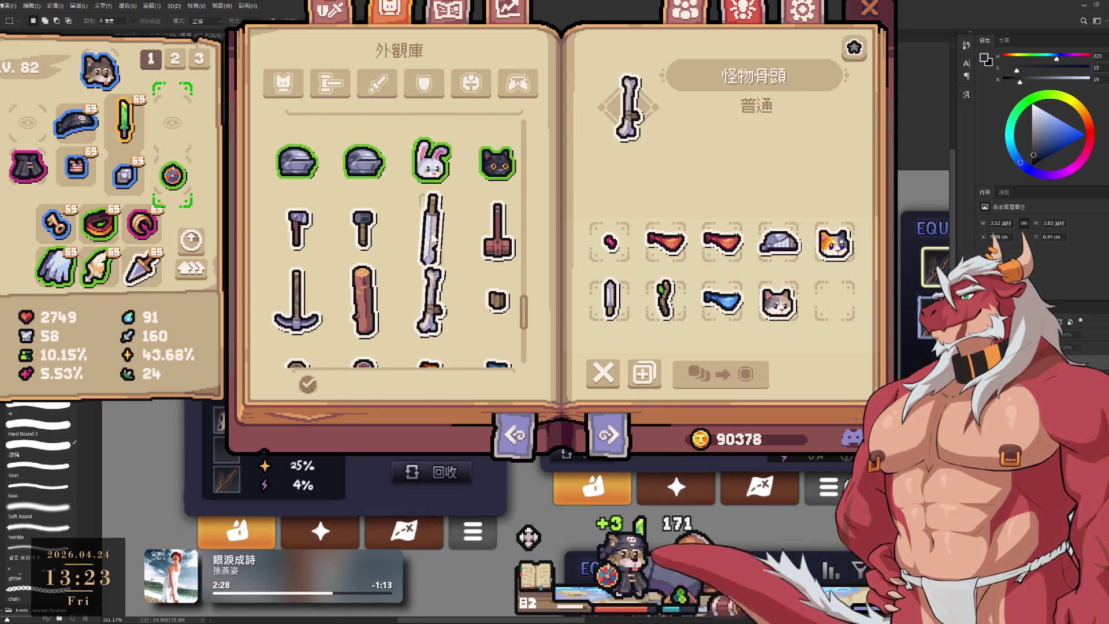
click(435, 238)
click(717, 380)
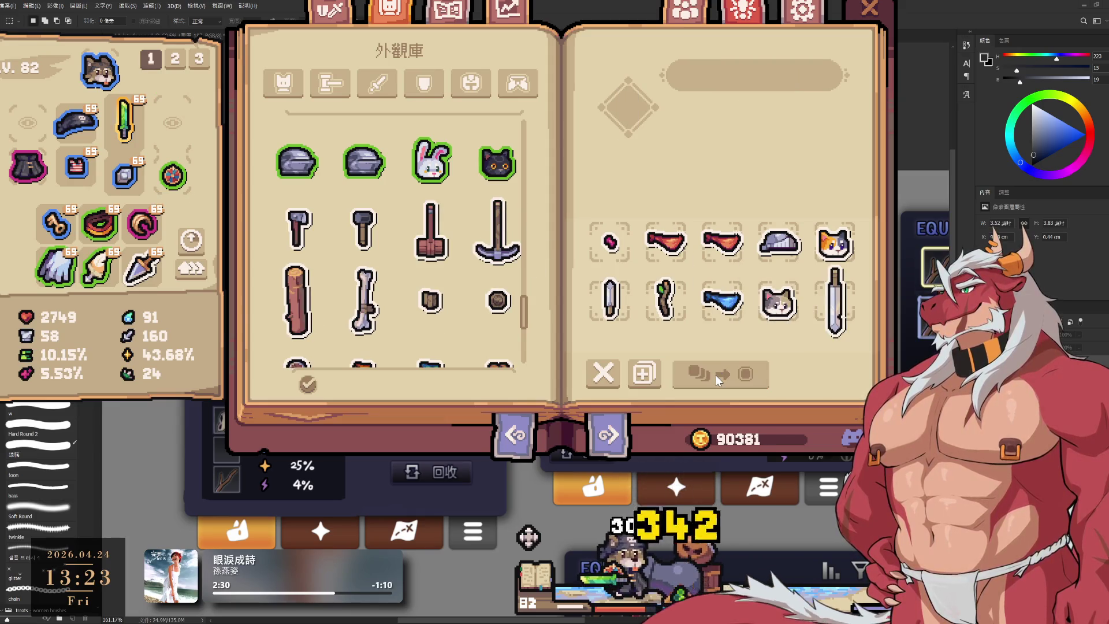
scroll(370, 259, down, 3)
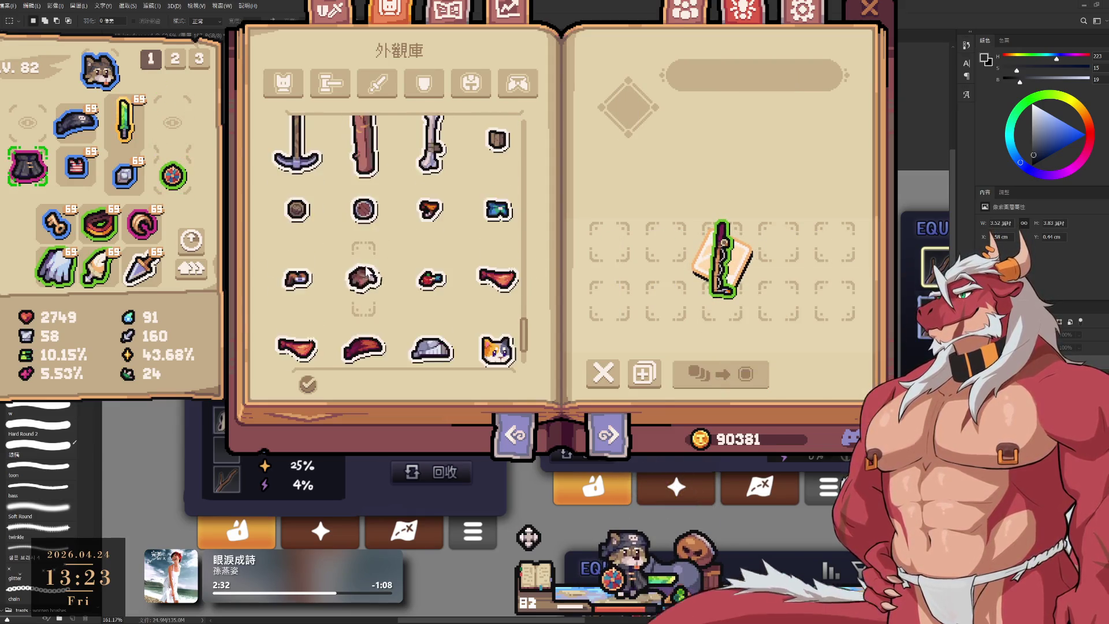
Browse the appearances, previewing the epic mace and checking collection progress.
scroll(370, 260, up, 6)
scroll(384, 279, up, 3)
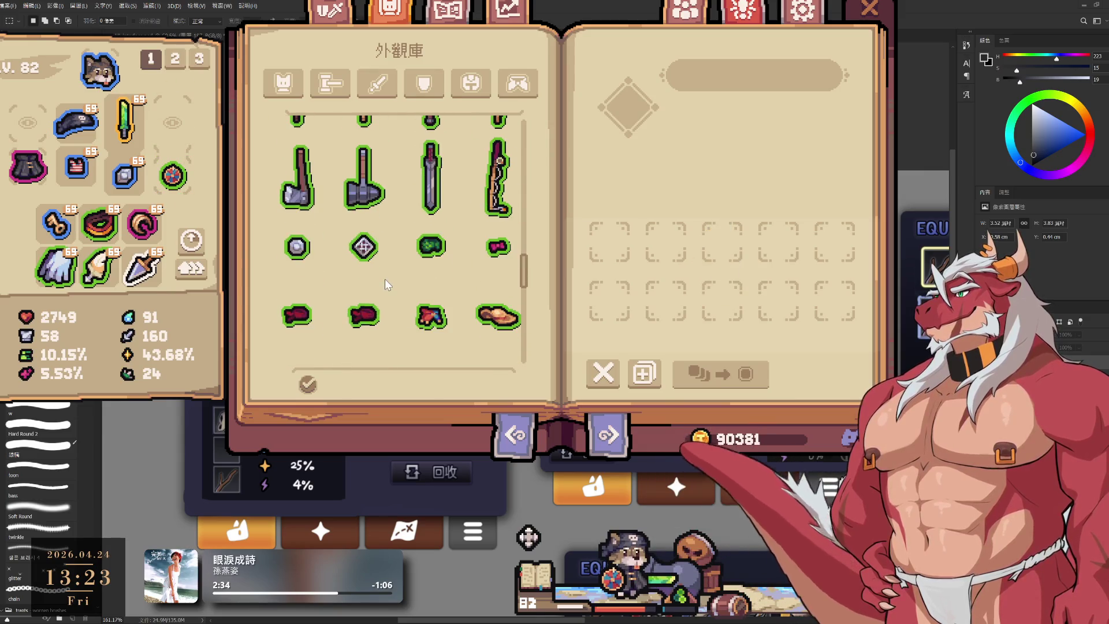
scroll(386, 281, up, 3)
scroll(386, 281, up, 5)
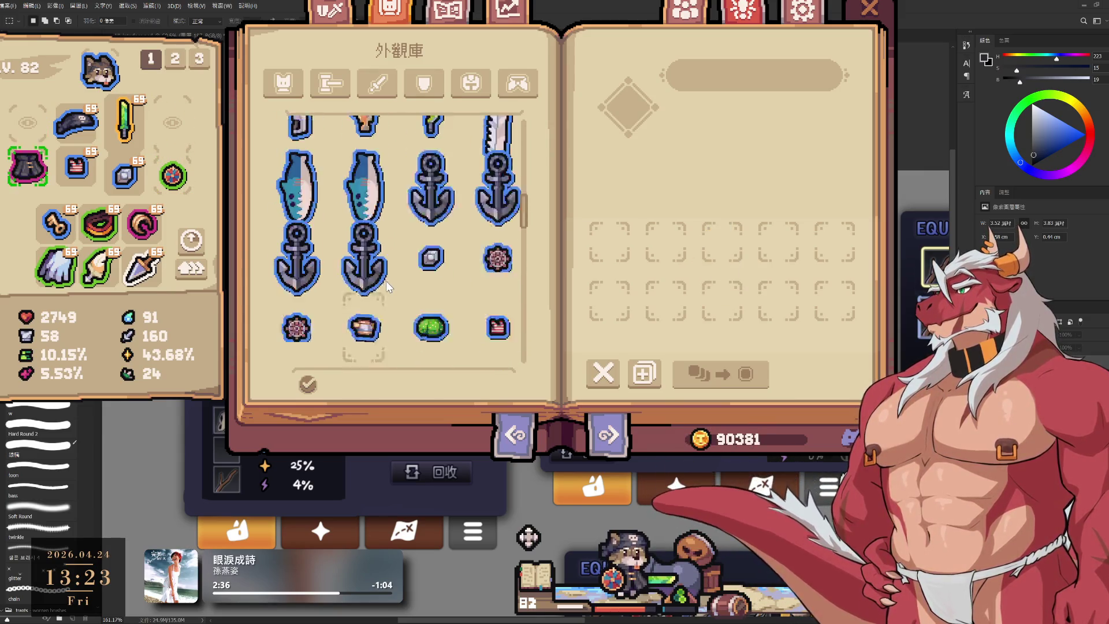
scroll(386, 281, up, 2)
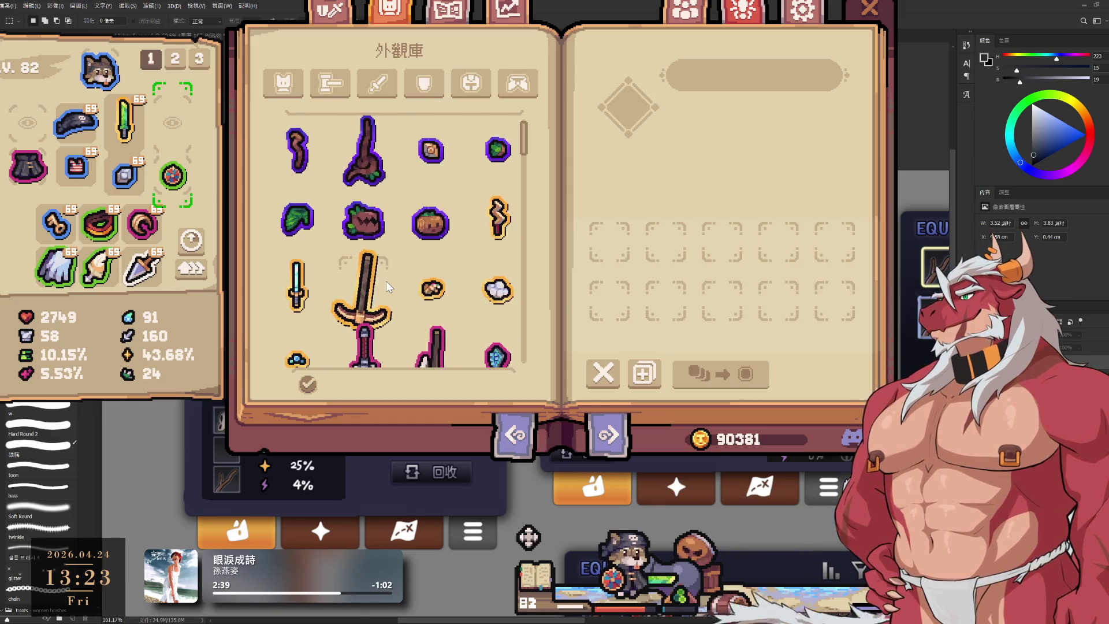
scroll(386, 281, down, 6)
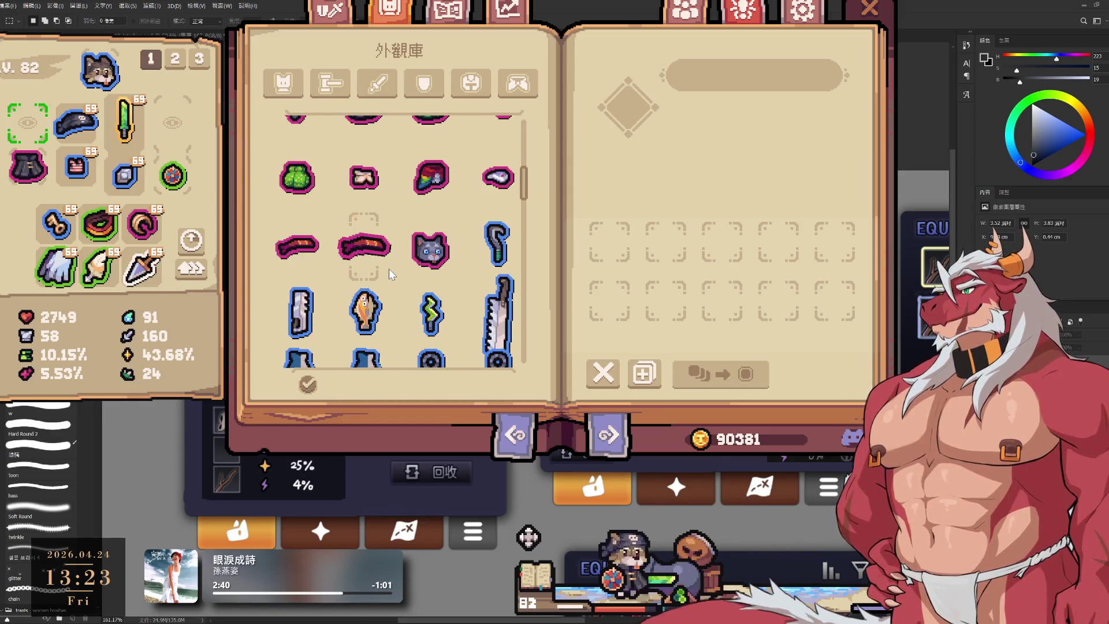
scroll(381, 191, up, 2)
click(378, 169)
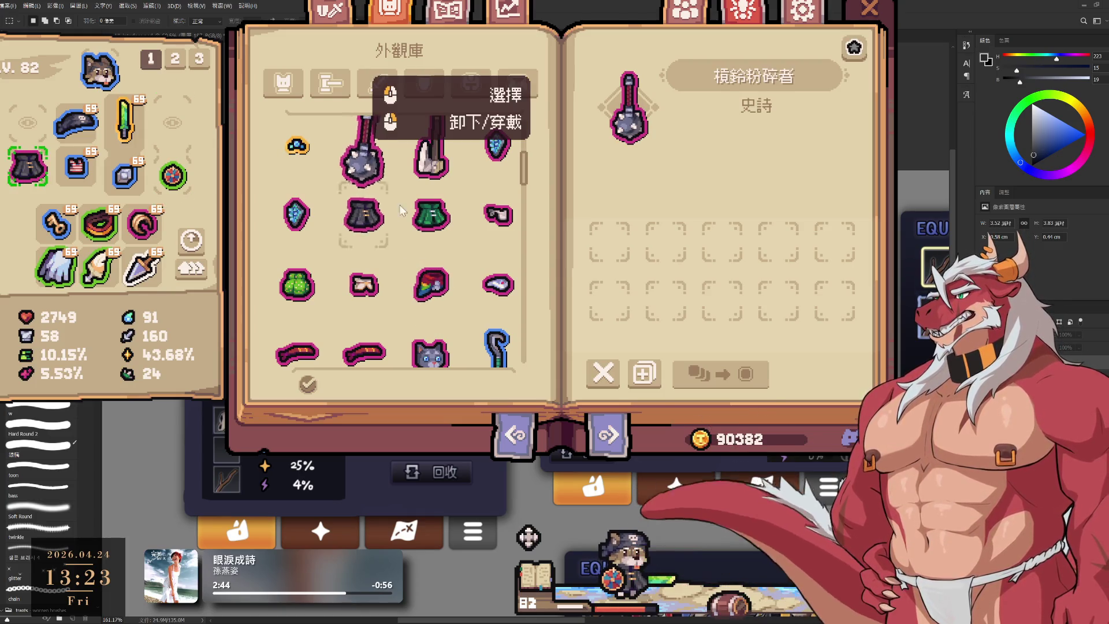
click(448, 11)
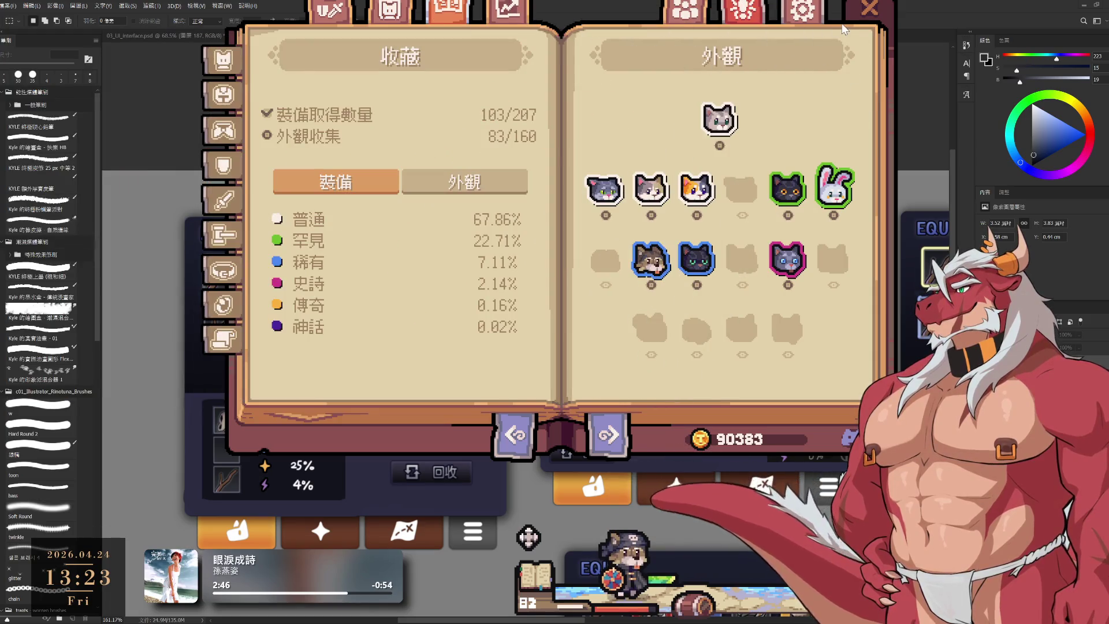
click(390, 10)
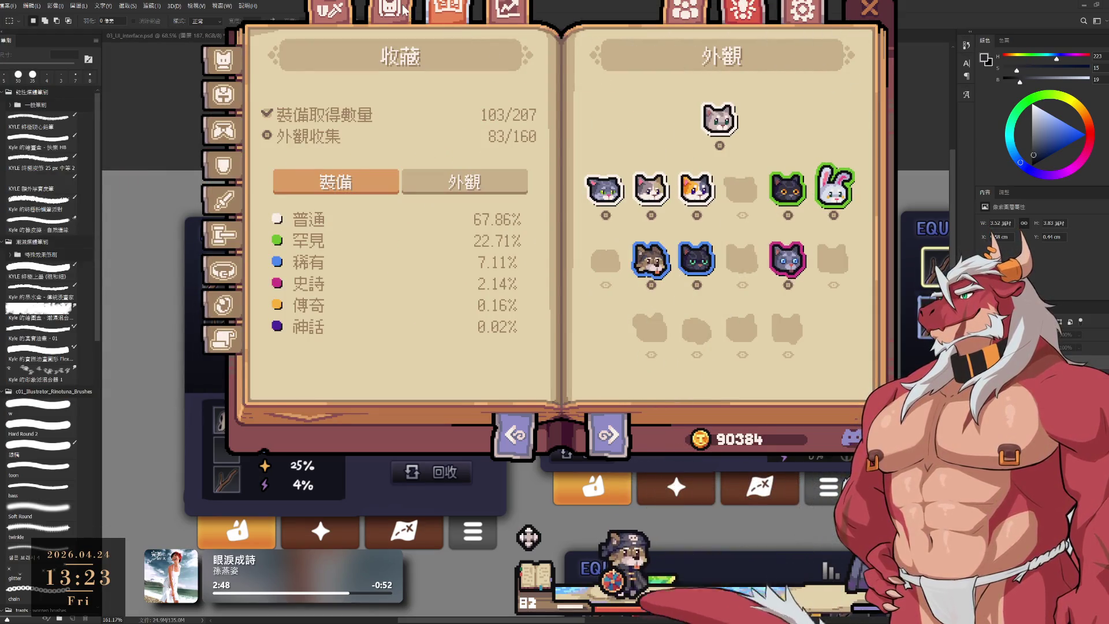
Equip the 震驚貓貓 cat appearance and close the appearance book.
scroll(451, 221, down, 5)
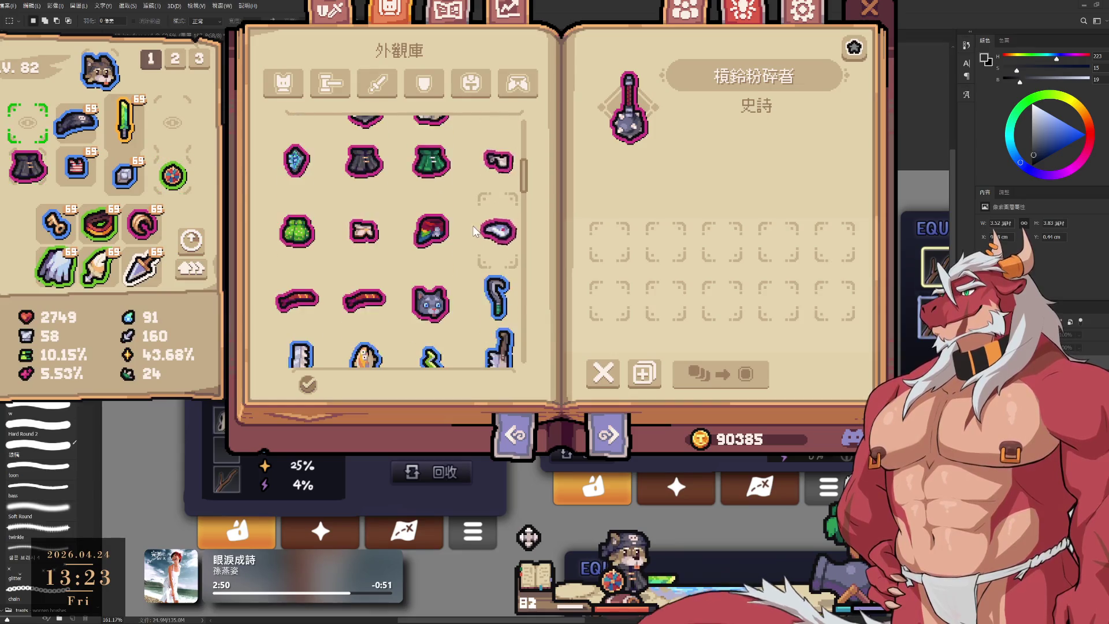
click(441, 169)
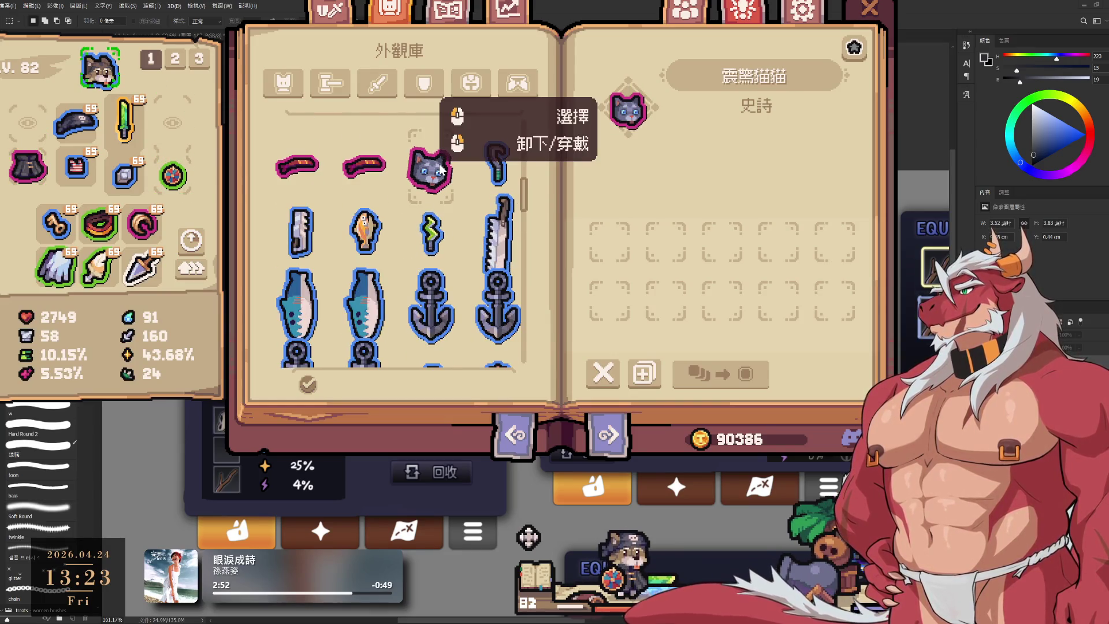
right_click(440, 168)
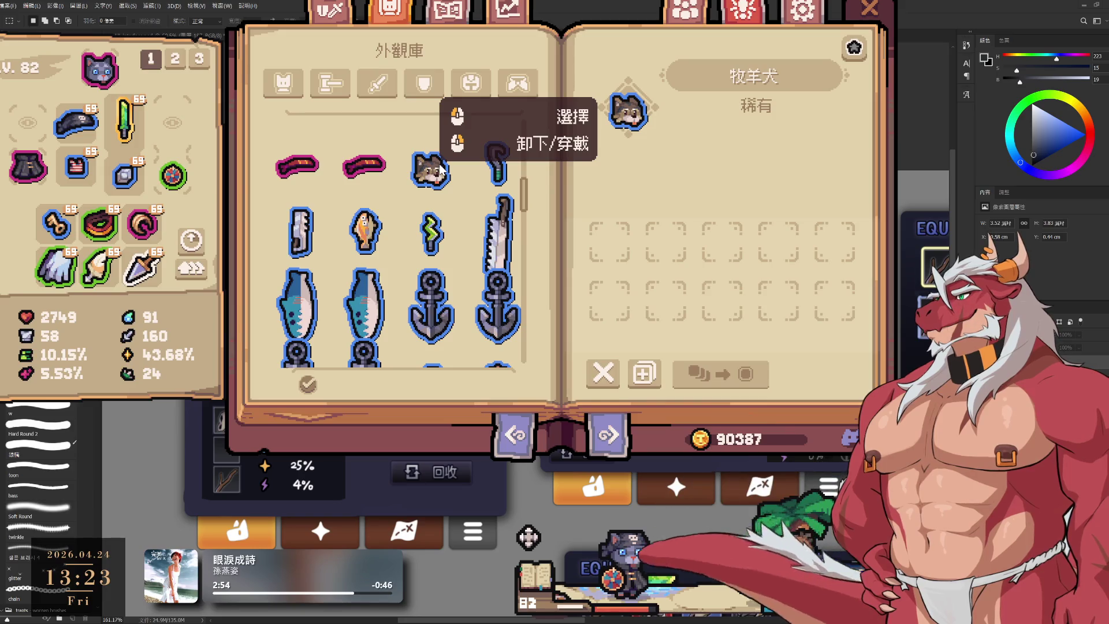
right_click(444, 176)
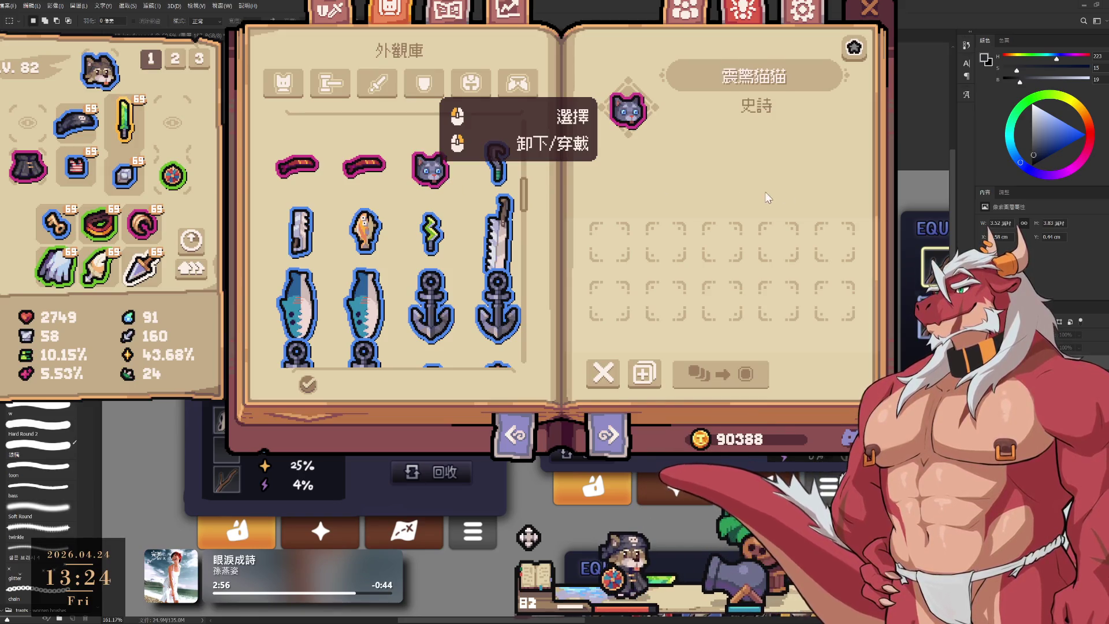
click(862, 6)
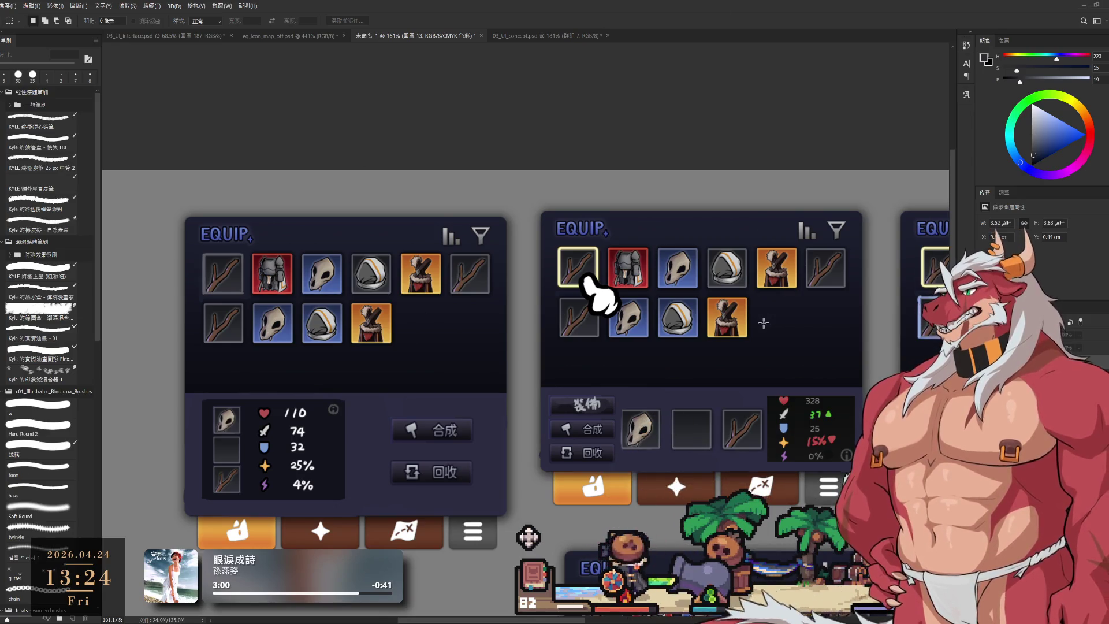
Zoom out the canvas and reopen the game's 外觀庫 appearance book.
scroll(472, 495, down, 2)
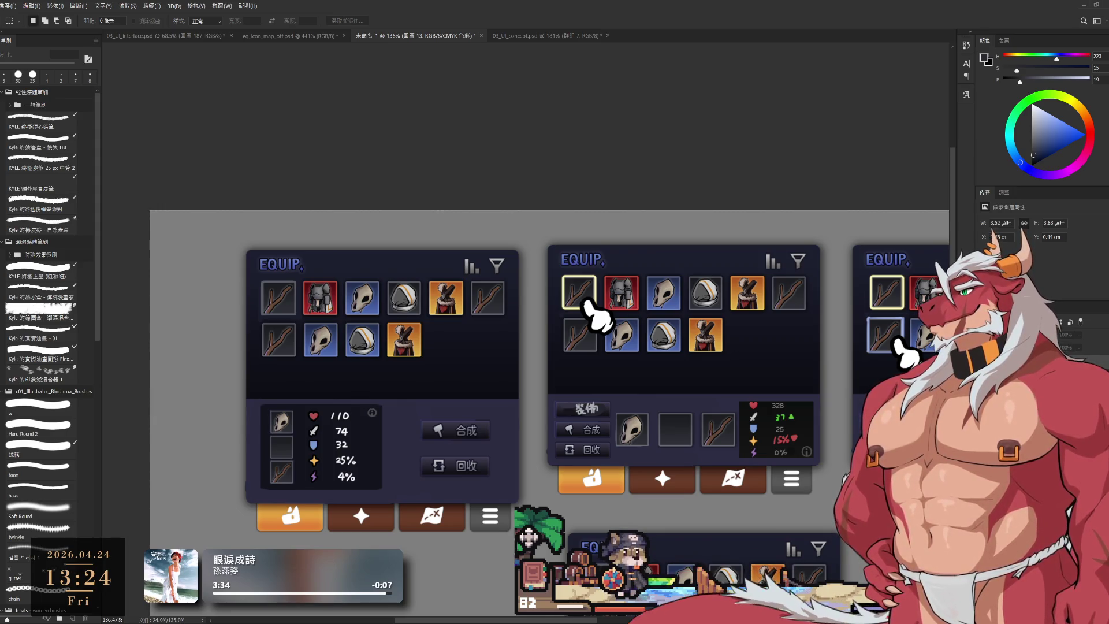
click(532, 573)
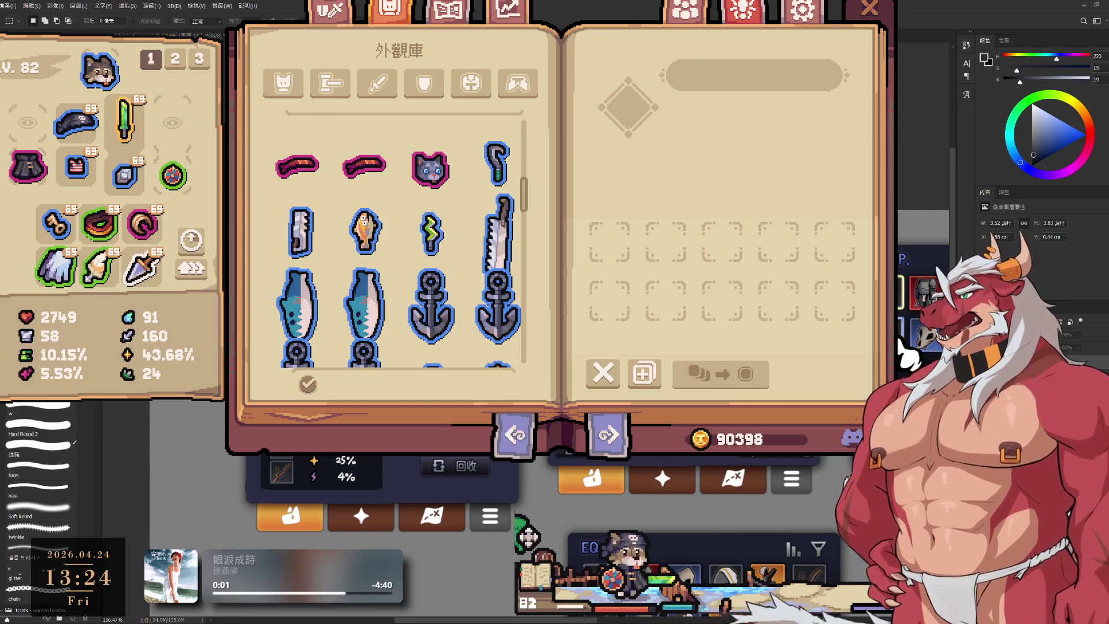
View the 物品庫 item inventory page, then close the book.
click(340, 9)
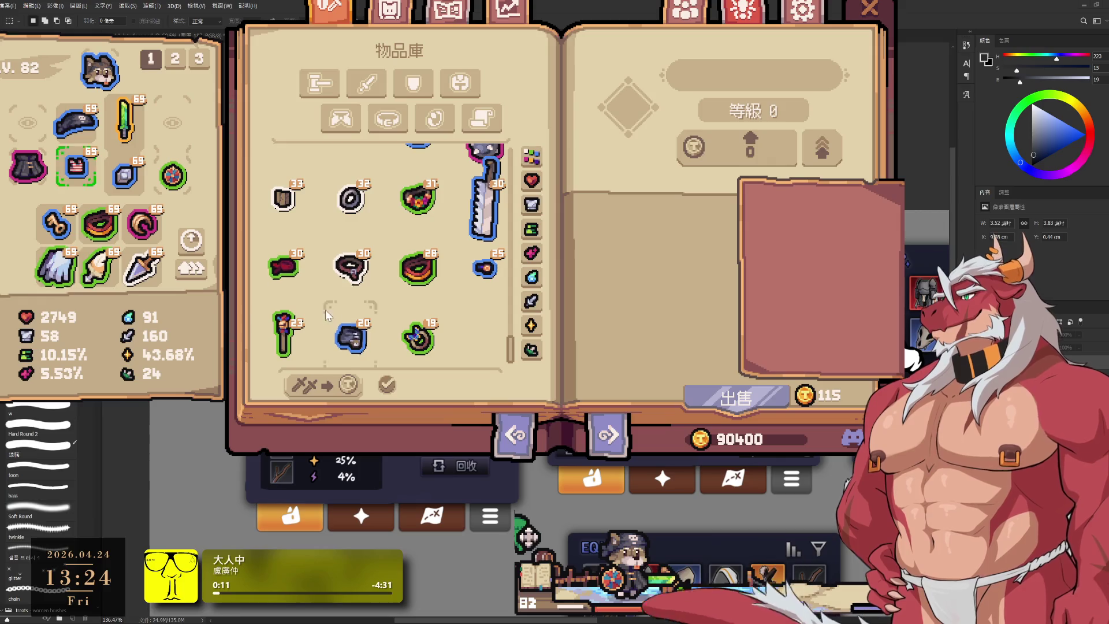
click(868, 9)
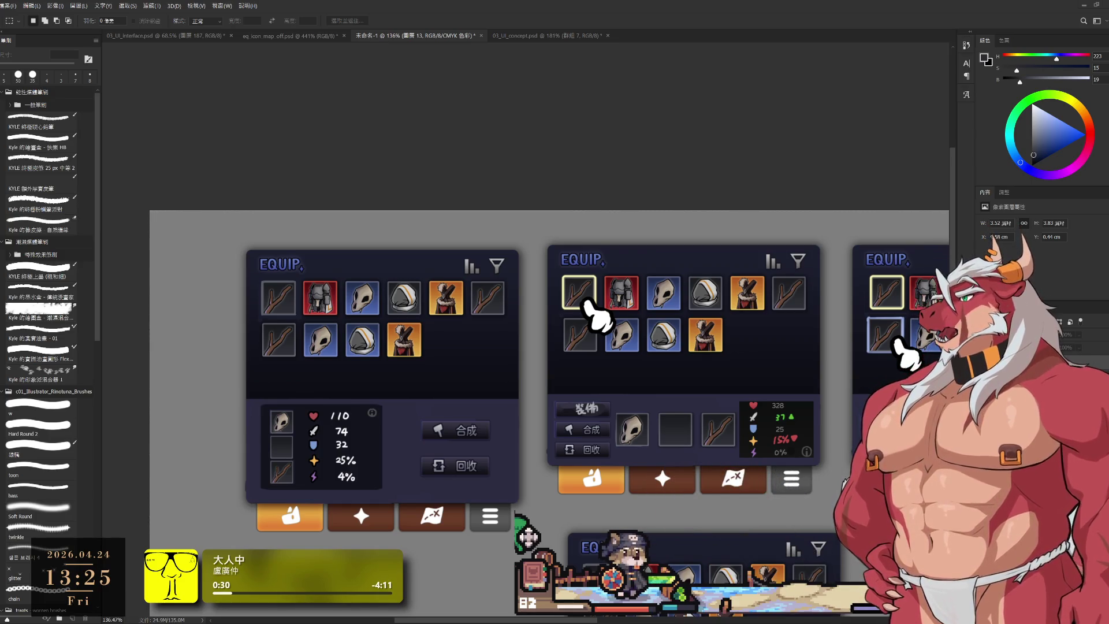
Pan to the mockups, select a small button layer in the first panel, and zoom out to 92.6%.
drag(440, 424, 477, 386)
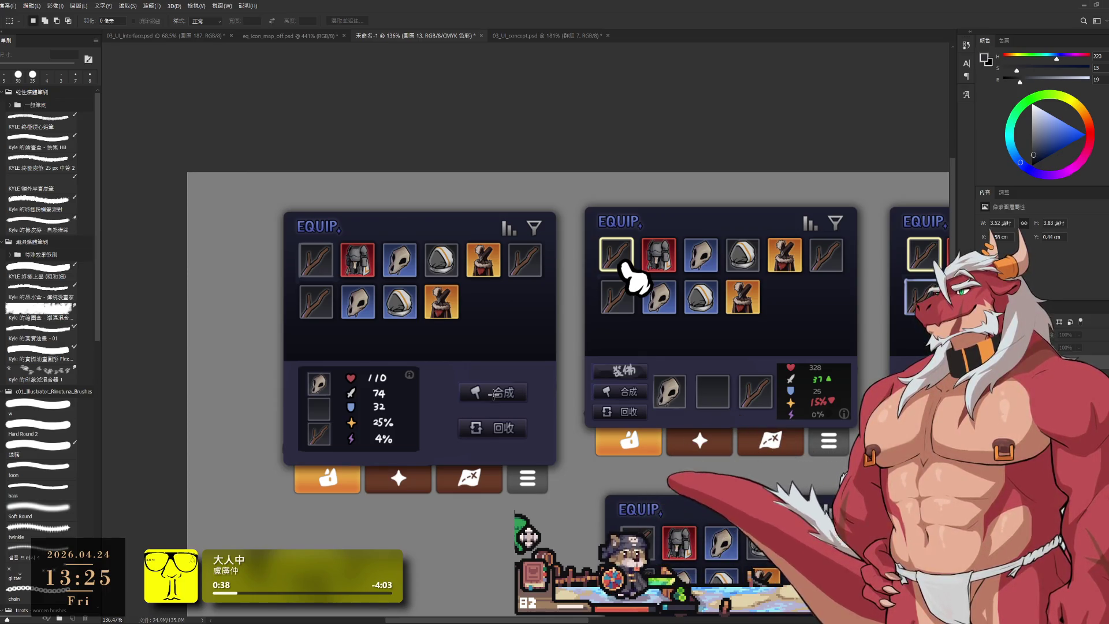
ctrl+click(496, 396)
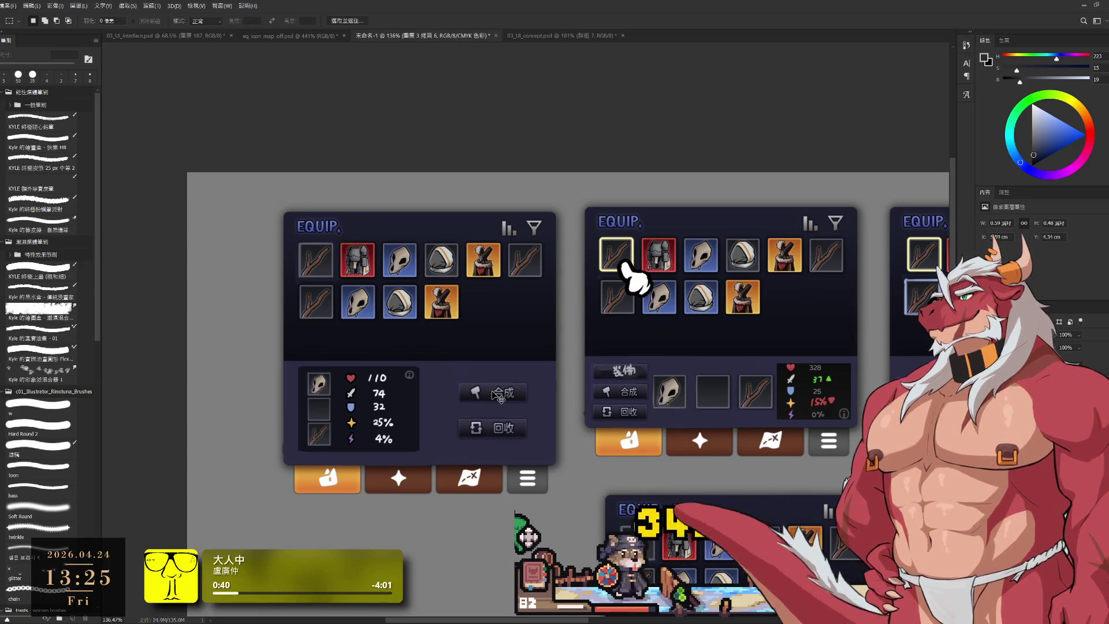
drag(616, 307, 601, 305)
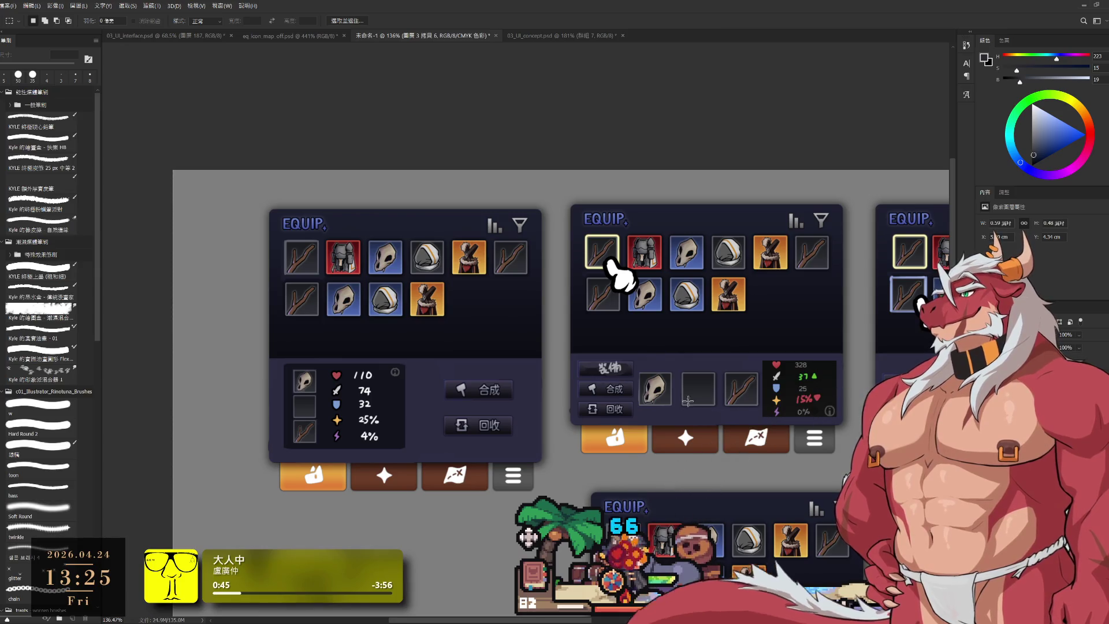
scroll(612, 270, down, 3)
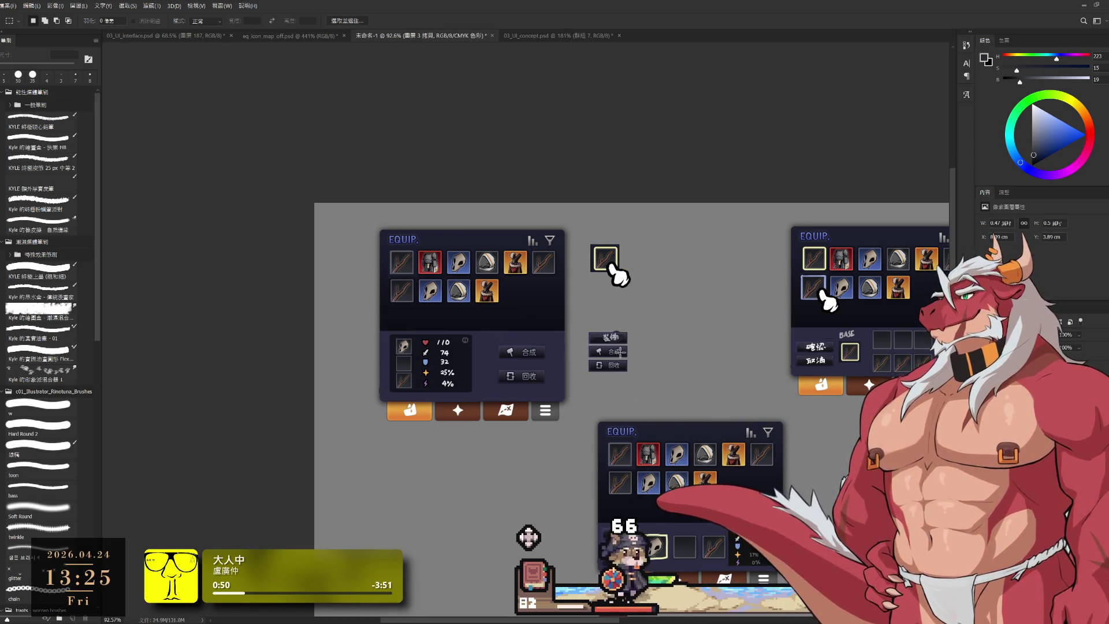
Delete the stray button group, bottom EQUIP panel, right panel pieces and 確認/取消 buttons.
key(Delete)
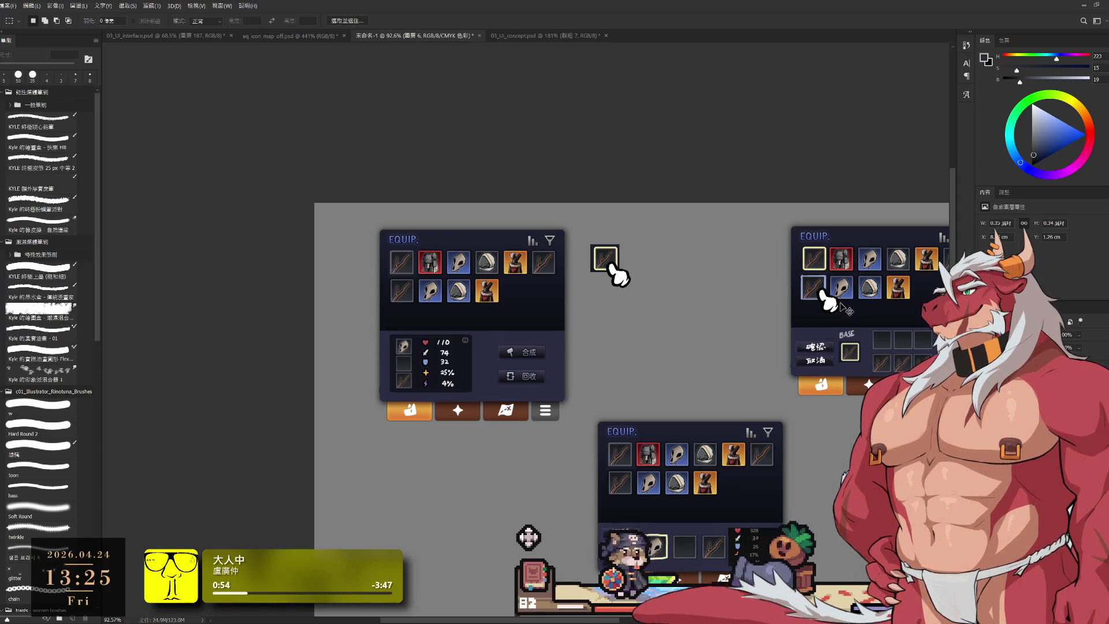
click(714, 470)
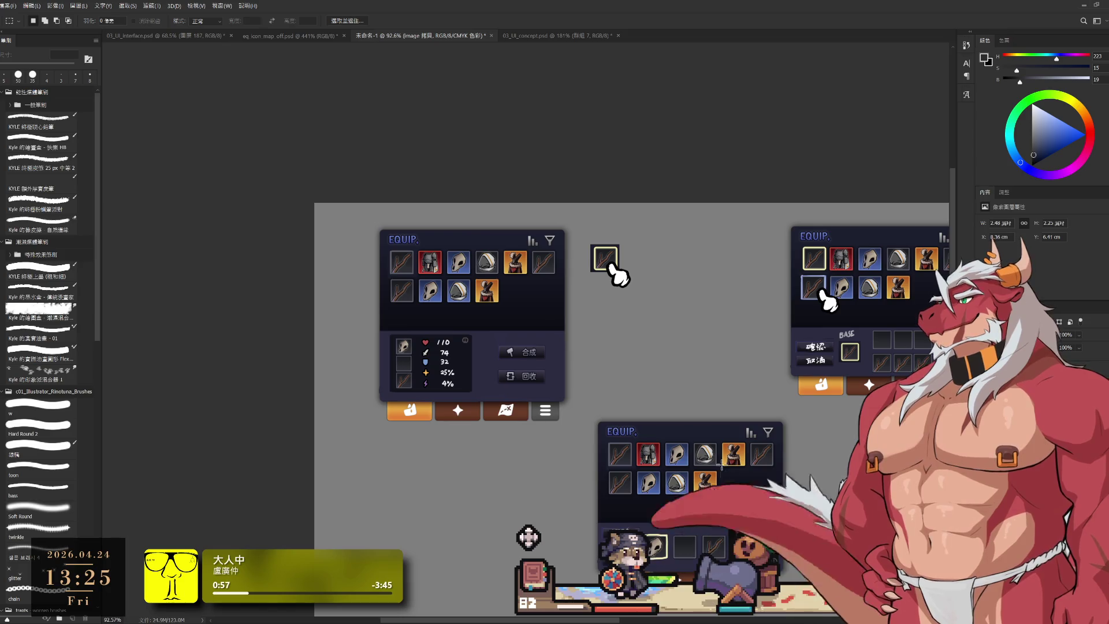
key(Delete)
key(alt+bracketleft)
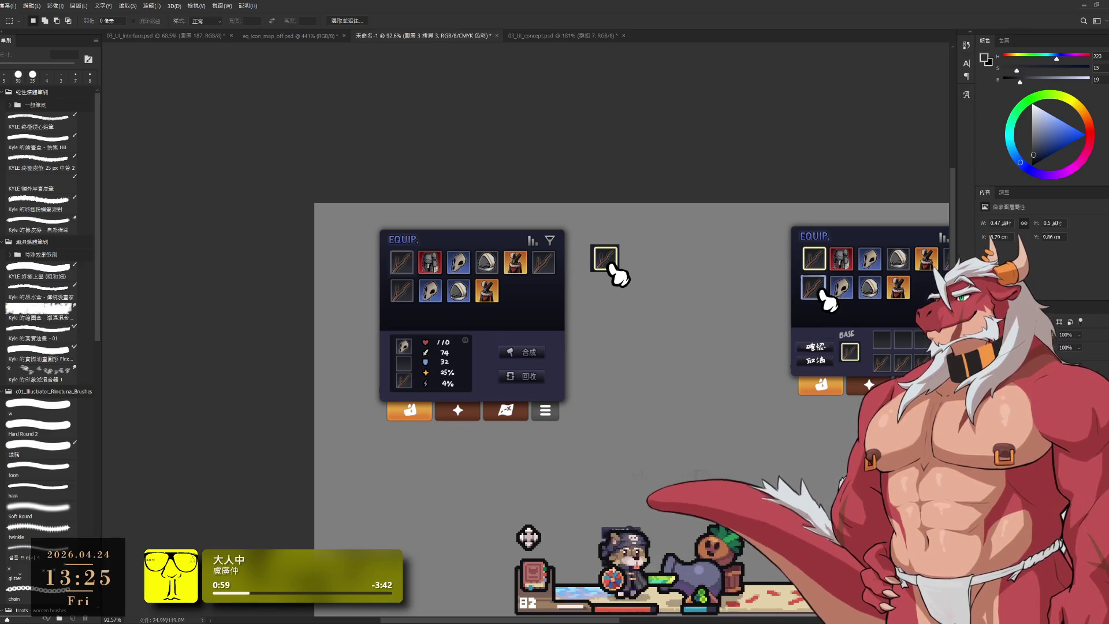
key(alt+bracketleft)
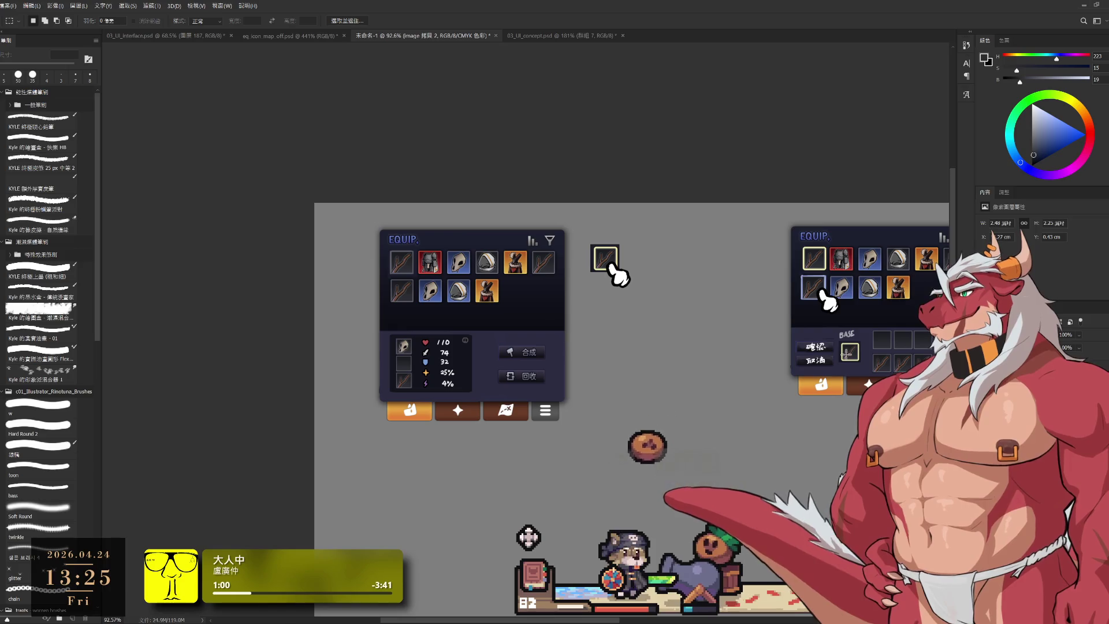
key(Delete)
key(alt+bracketleft)
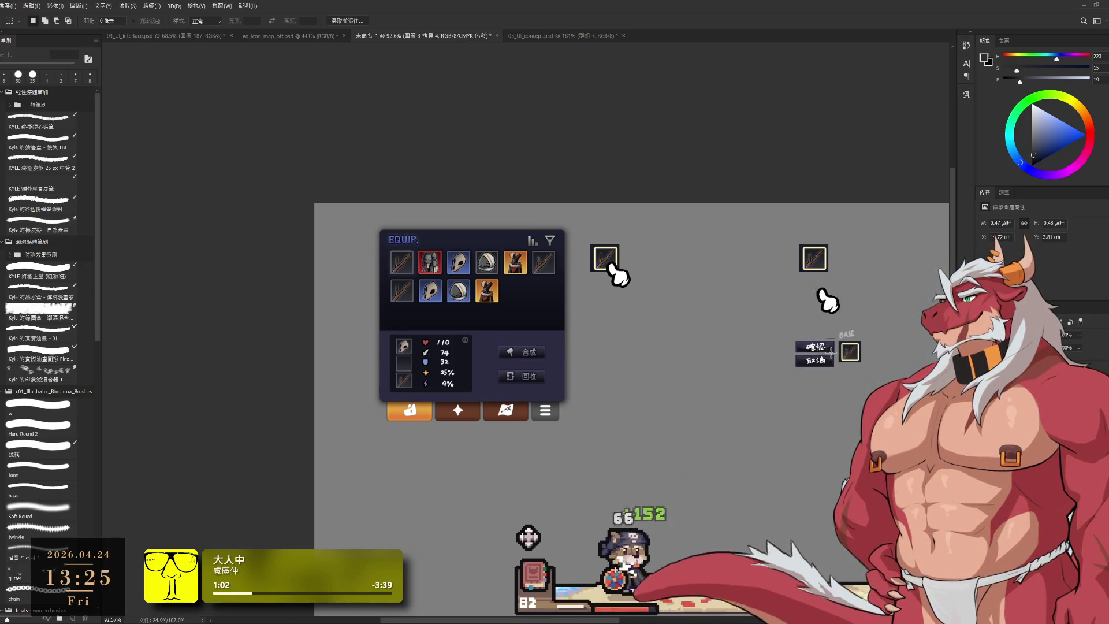
key(Delete)
key(Delete)
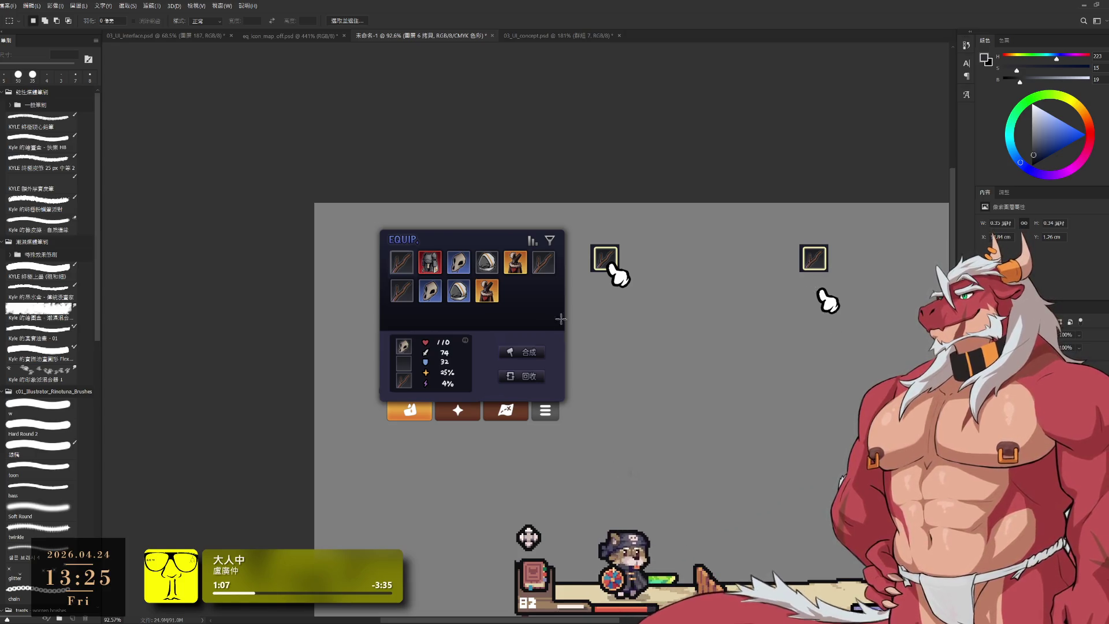
Duplicate the EQUIP panel twice so three panels sit side by side.
drag(530, 329, 728, 337)
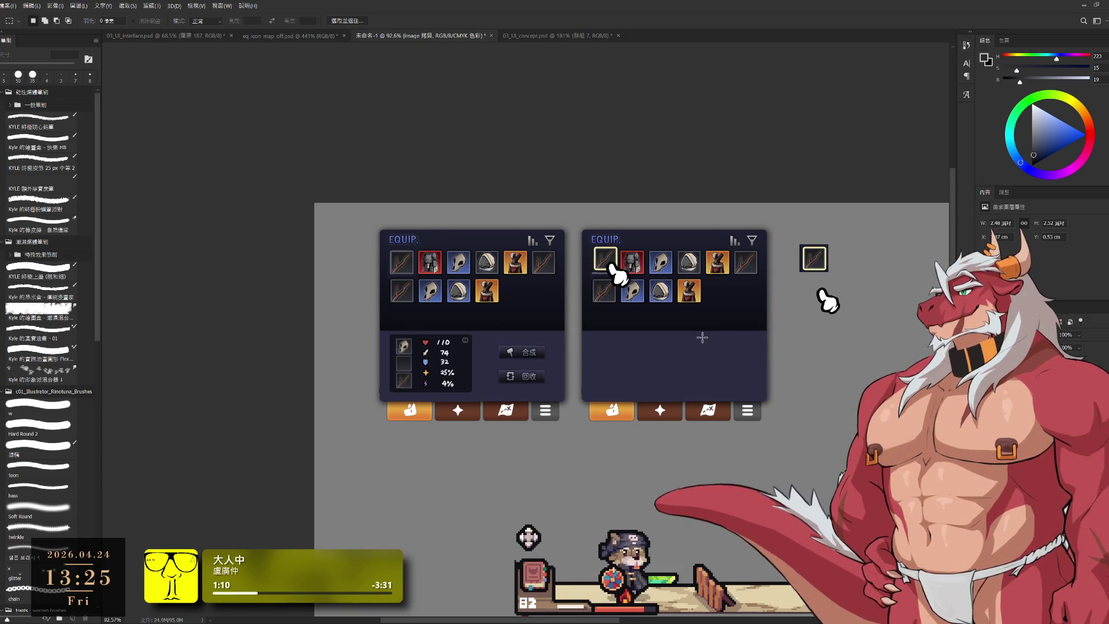
mouse_move(662, 354)
mouse_down()
mouse_move(880, 353)
mouse_move(865, 349)
mouse_up()
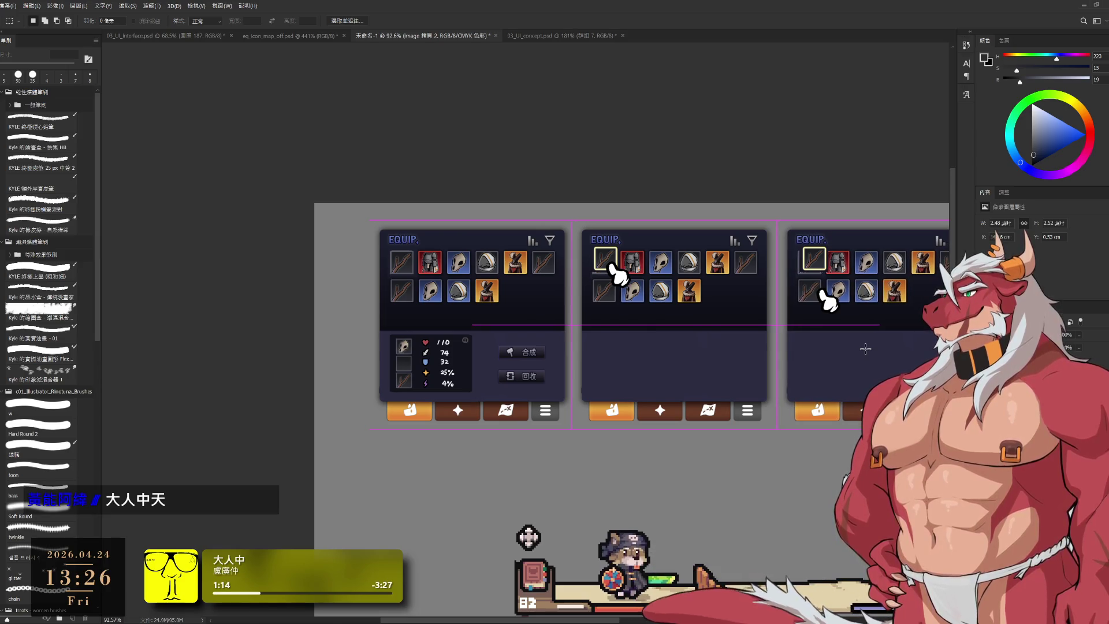
scroll(620, 355, up, 2)
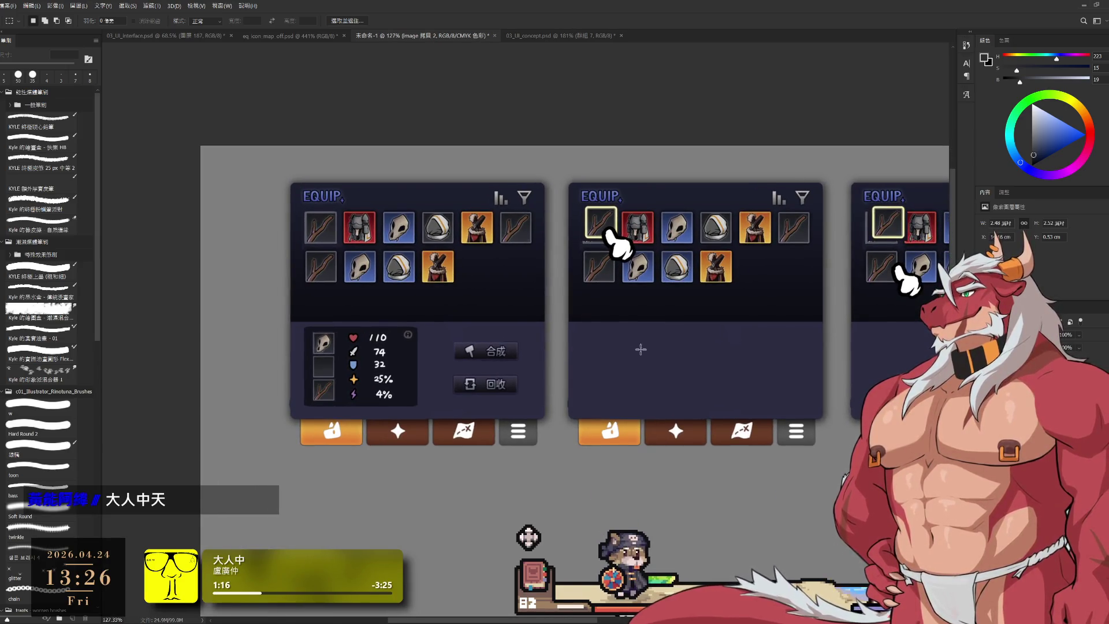
Nudge the yellow slot highlight into place and enlarge it to about 108%.
drag(610, 240, 594, 228)
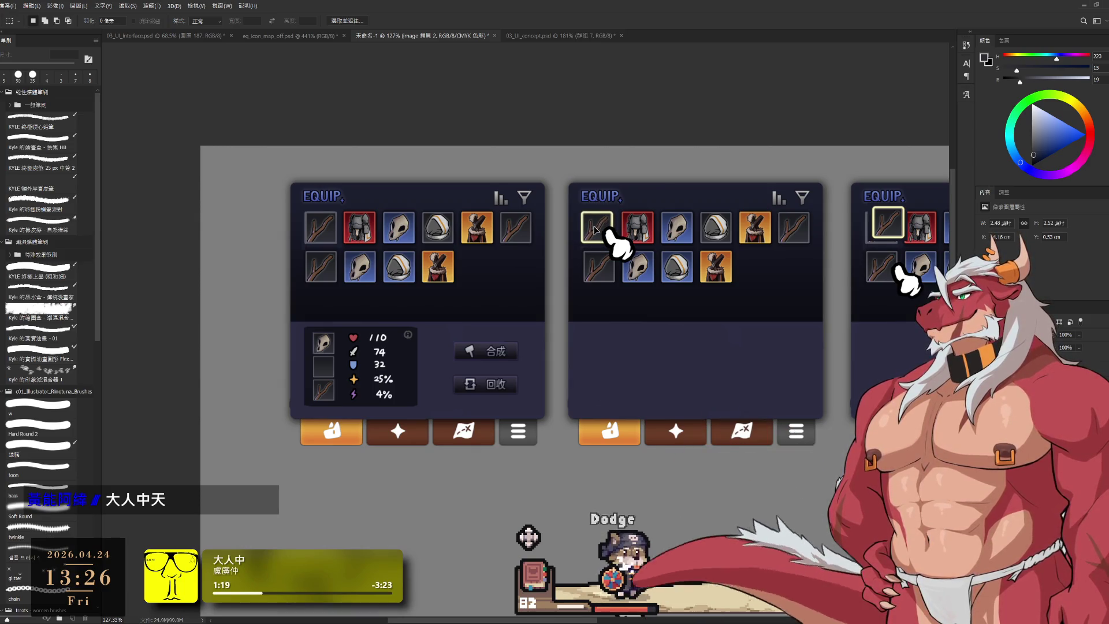
scroll(597, 228, up, 1)
key(ctrl+t)
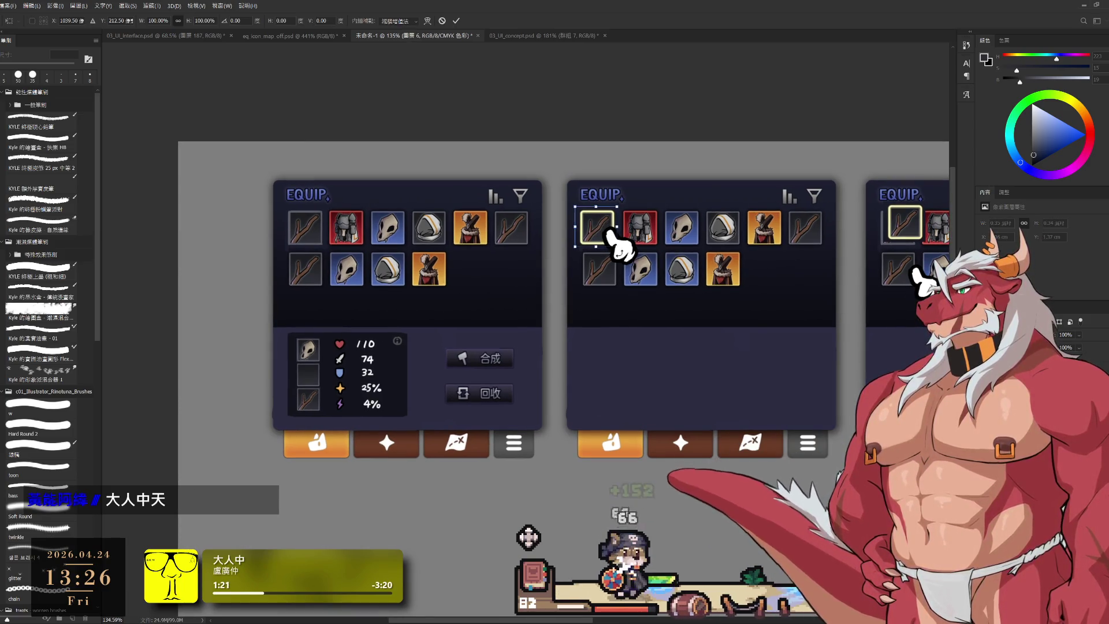
drag(618, 247, 620, 251)
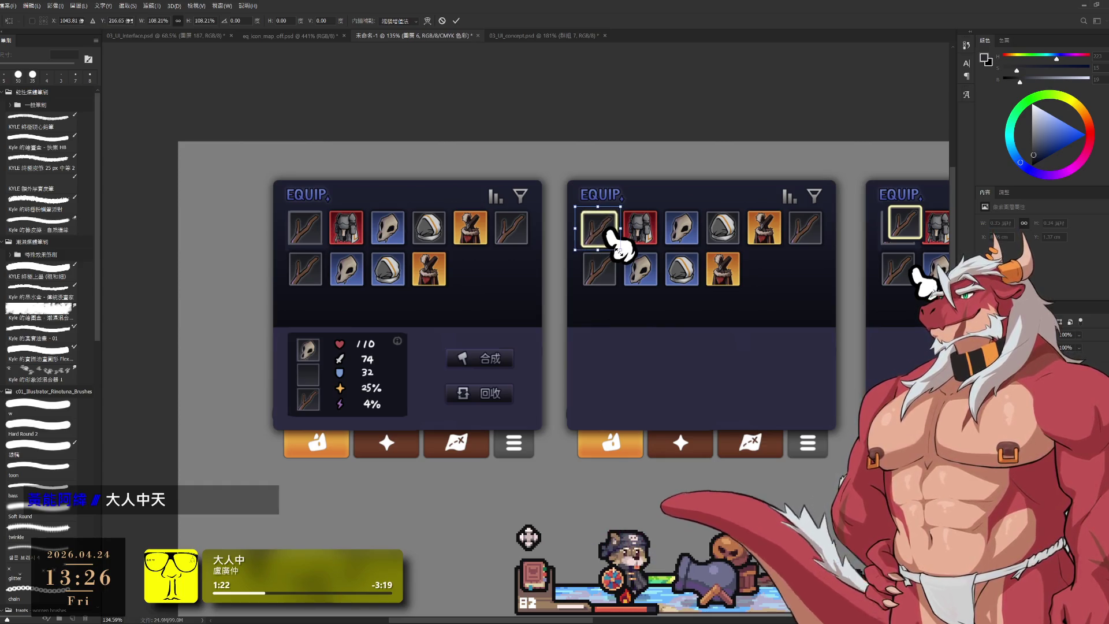
key(Return)
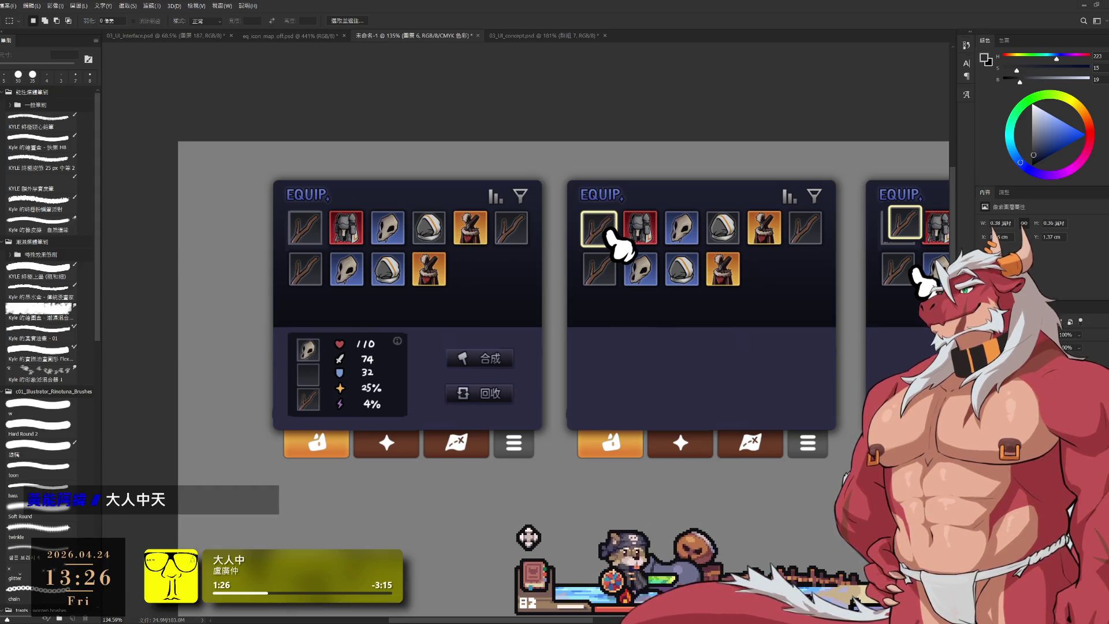
Copy the highlight frame into the third panel, align it over the slot and enlarge it slightly.
drag(909, 230, 832, 243)
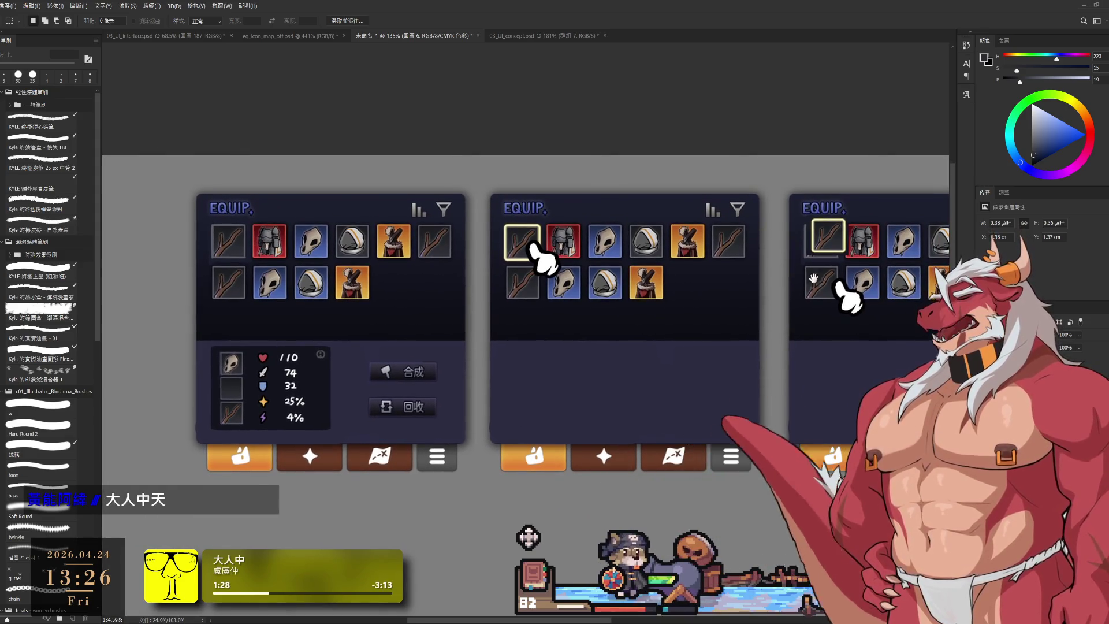
drag(831, 243, 836, 243)
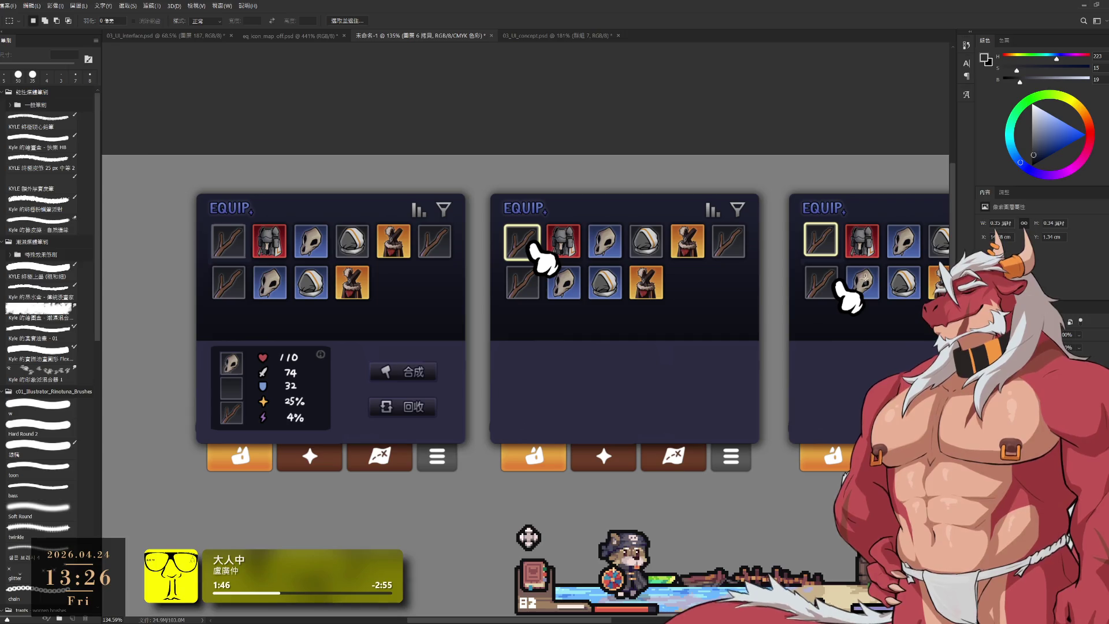
drag(838, 248, 836, 252)
key(ctrl+t)
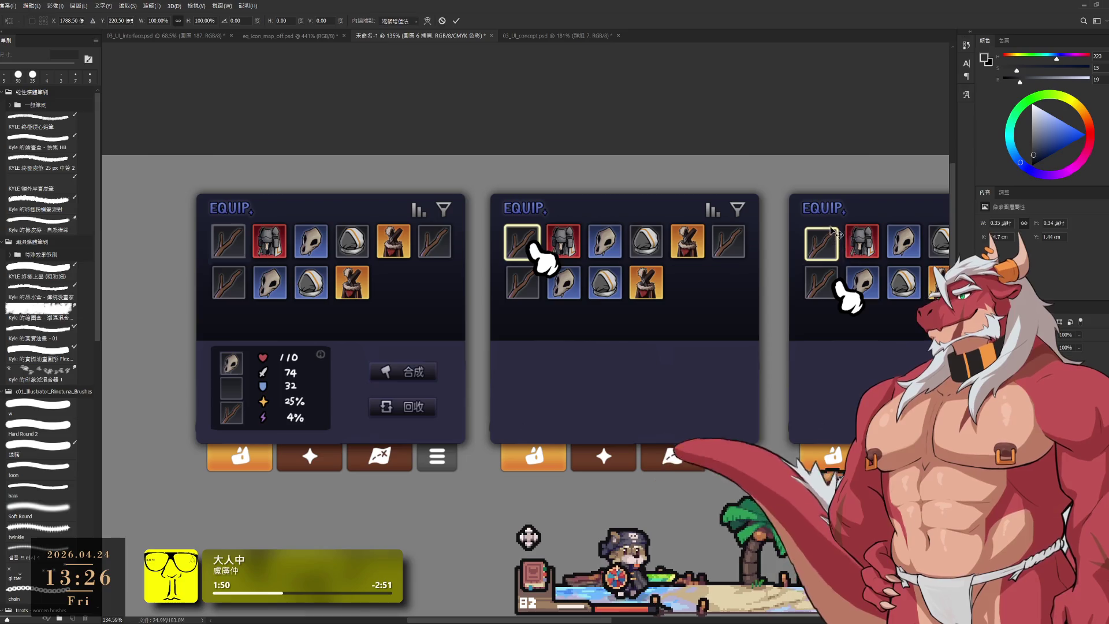
drag(796, 219, 817, 249)
Commit the frame resize, then copy the 合成 and 回收 buttons into the second panel.
click(457, 21)
scroll(870, 223, up, 5)
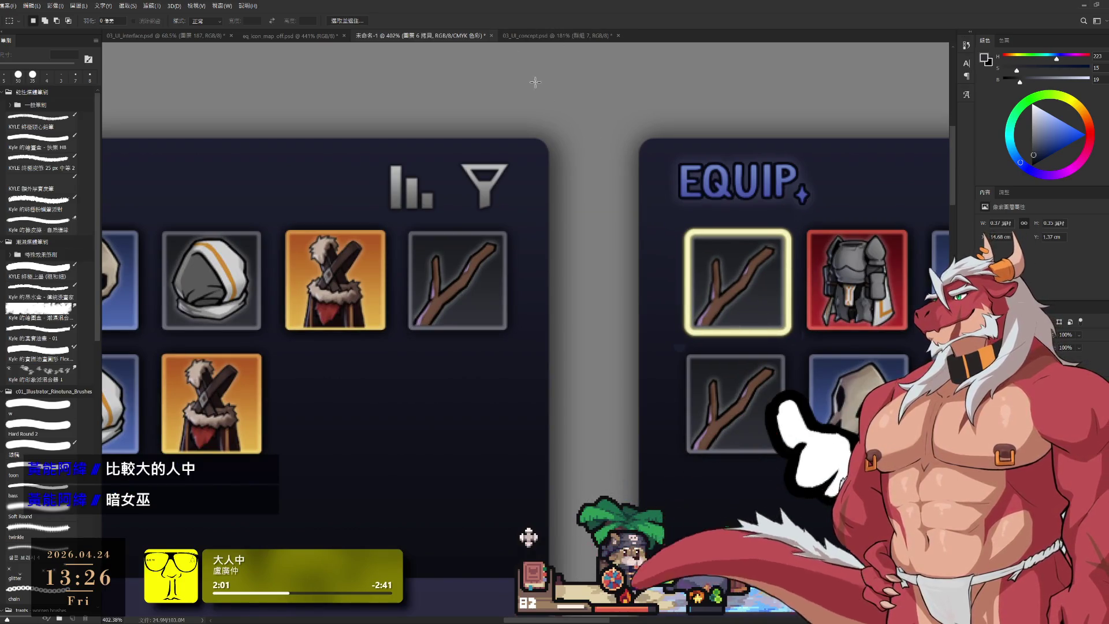
scroll(719, 217, down, 5)
drag(709, 226, 733, 273)
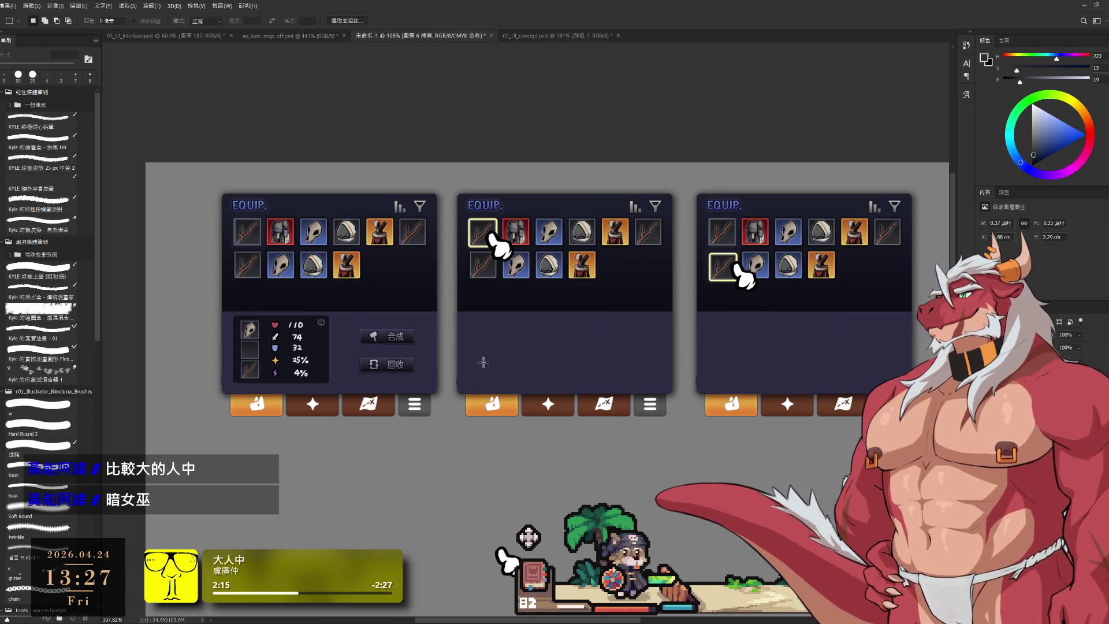
scroll(542, 324, up, 2)
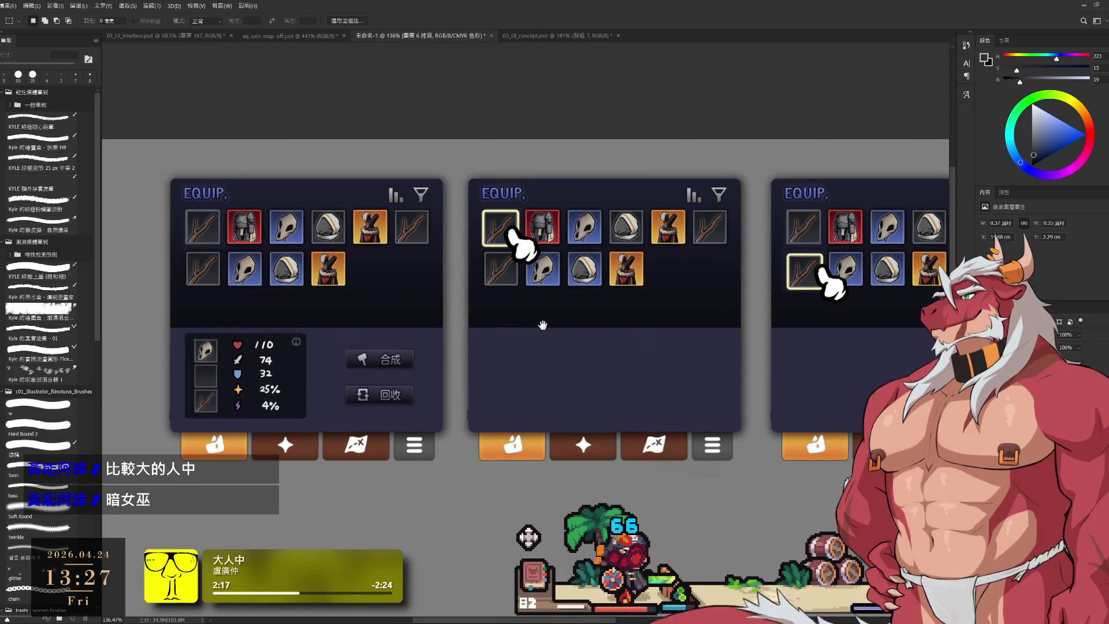
drag(398, 364, 709, 364)
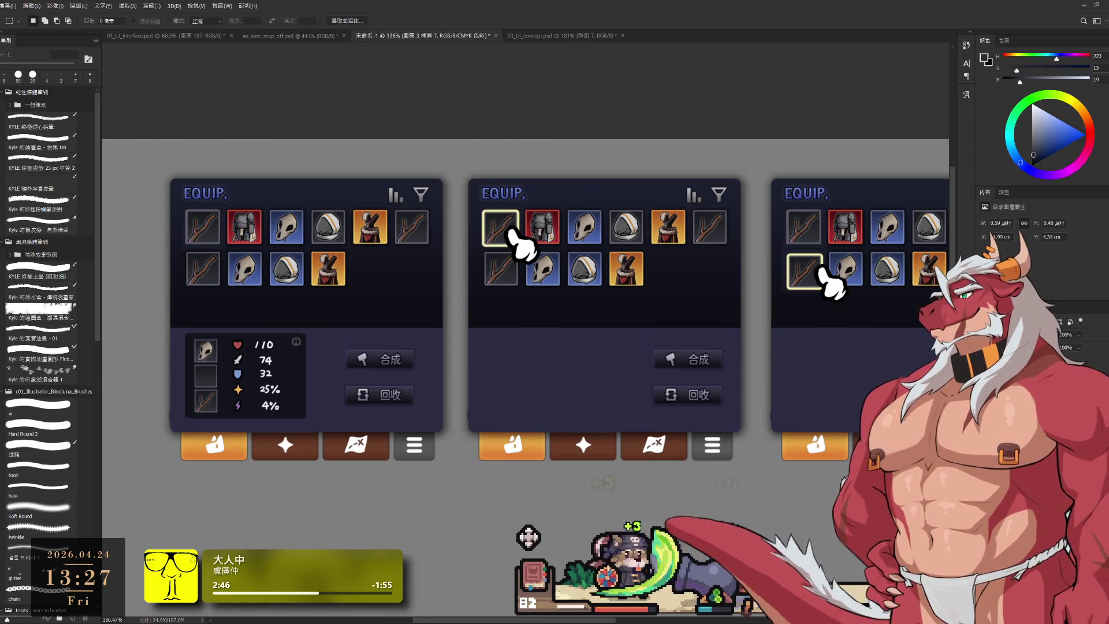
Paste the captured game crafting dialog onto the canvas and move it aside.
key(ctrl+v)
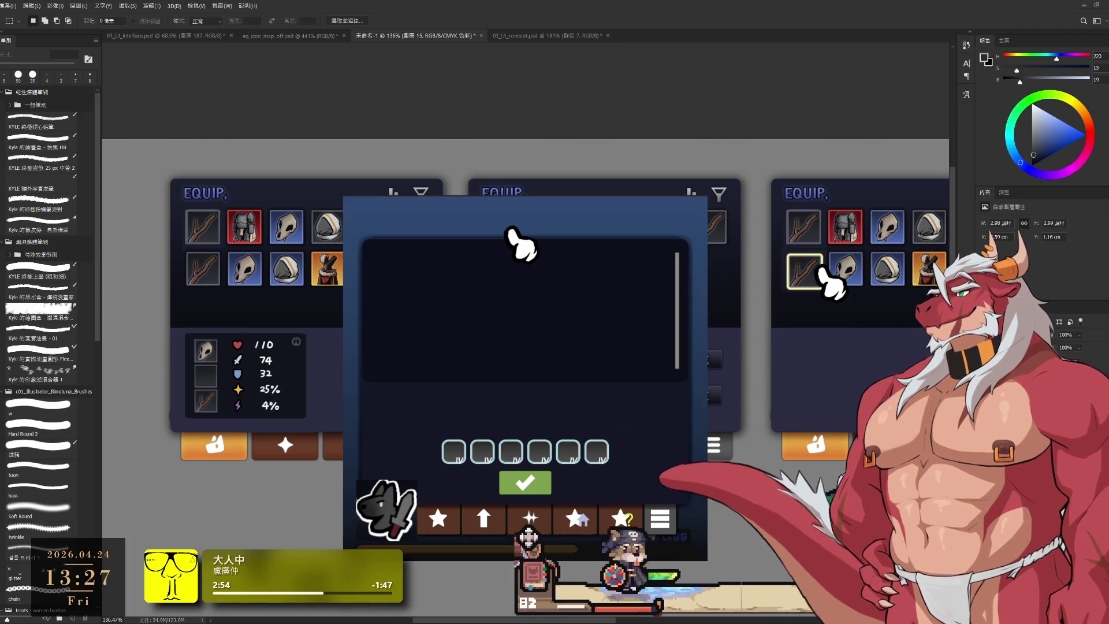
key(ctrl+v)
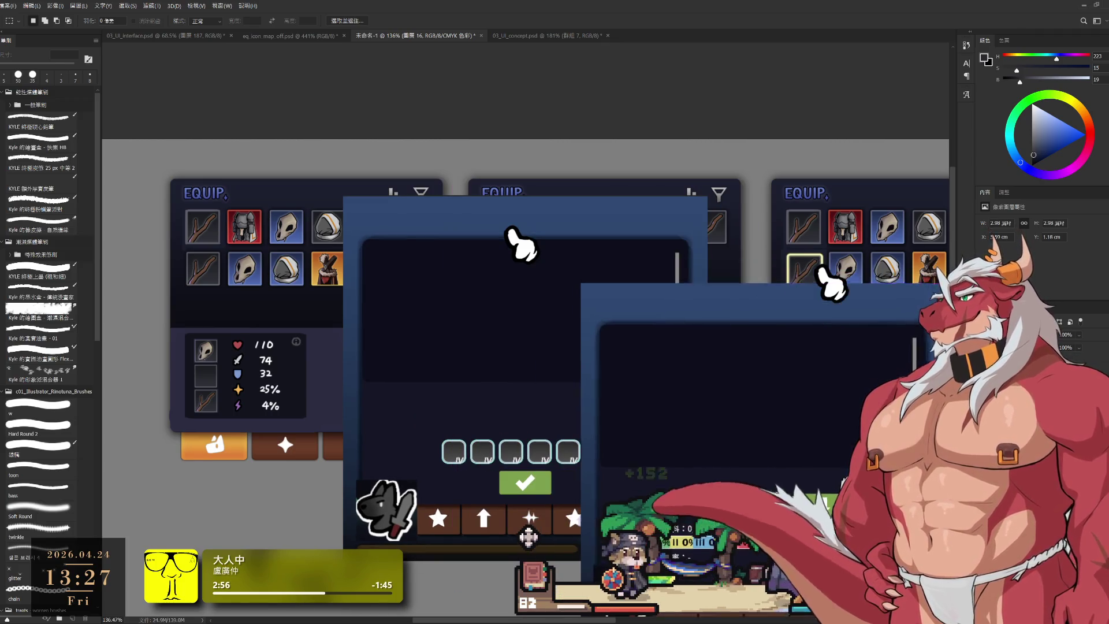
scroll(688, 400, down, 2)
scroll(688, 400, down, 1)
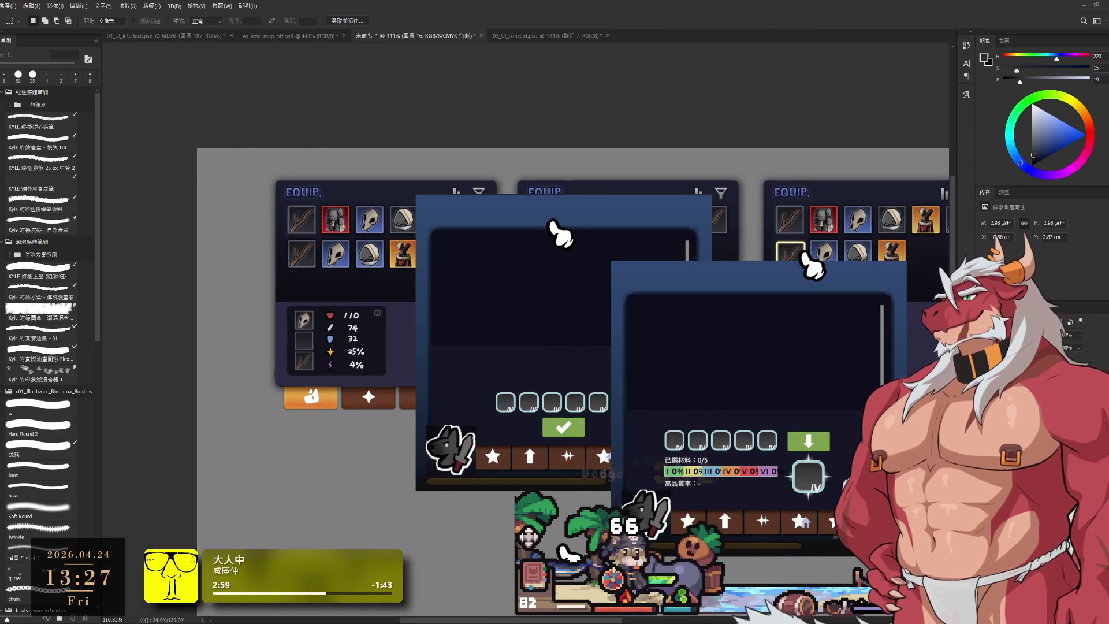
key(ctrl+z)
mouse_move(579, 421)
mouse_down()
mouse_move(640, 475)
mouse_move(684, 479)
mouse_up()
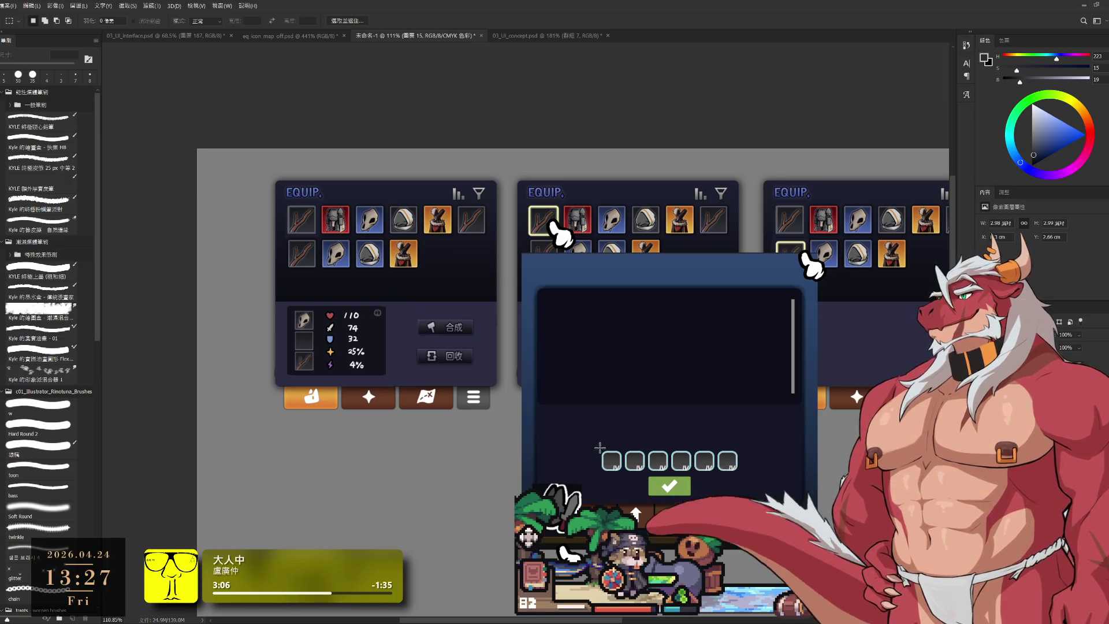
Copy the six slots and green check button to their own layer and move them into the middle panel.
drag(602, 448, 741, 498)
key(ctrl+j)
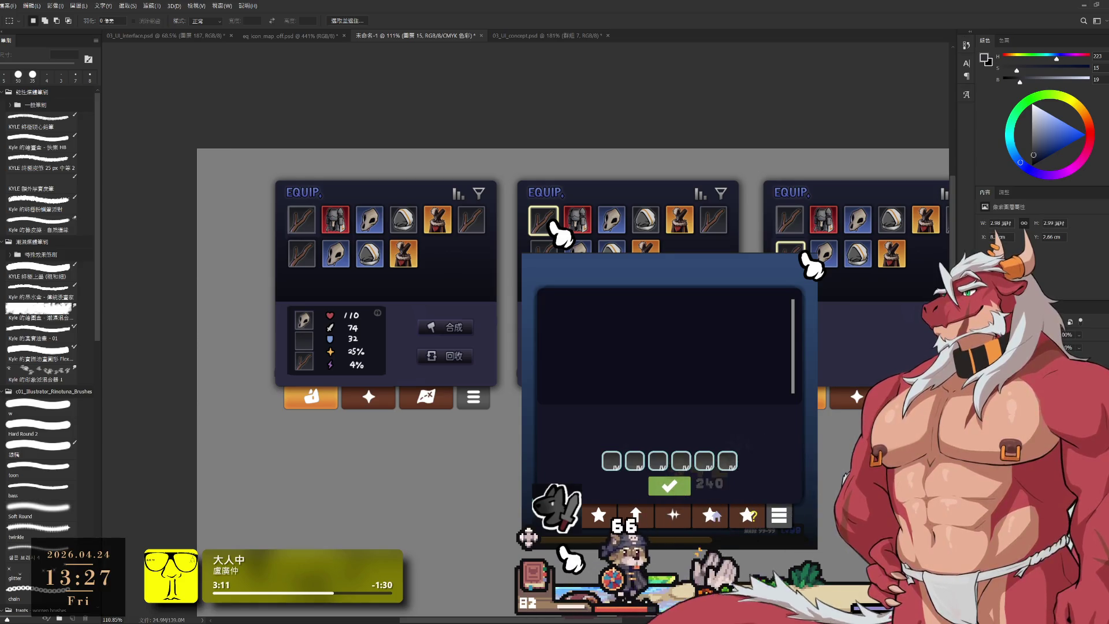
click(670, 475)
drag(670, 475, 591, 343)
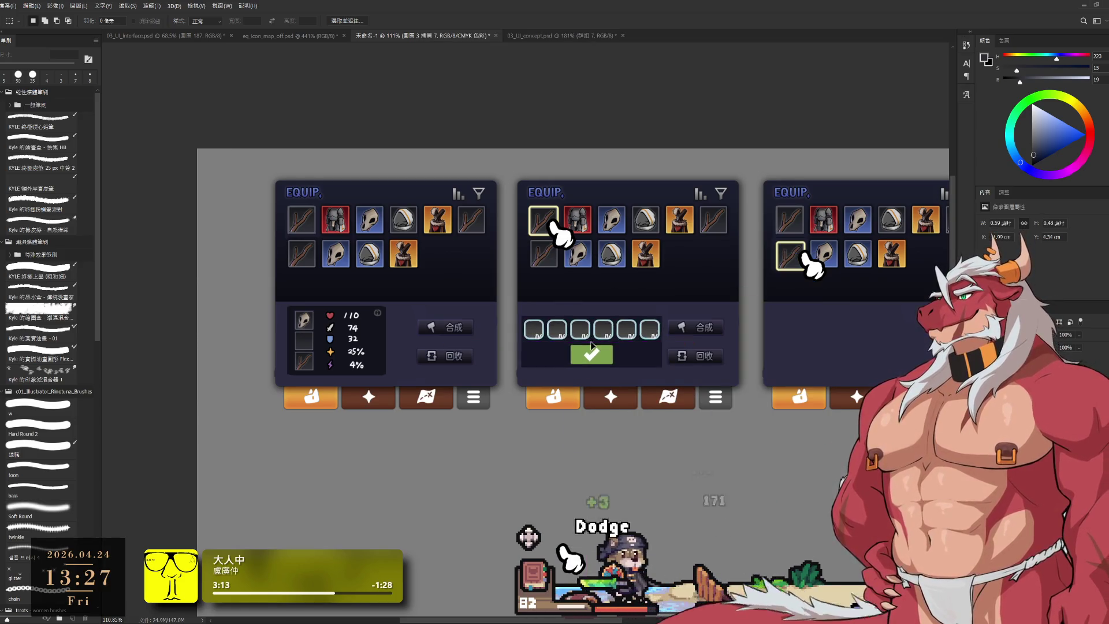
Shrink the slot row slightly and nudge it up and right to fit the panel.
scroll(601, 366, up, 2)
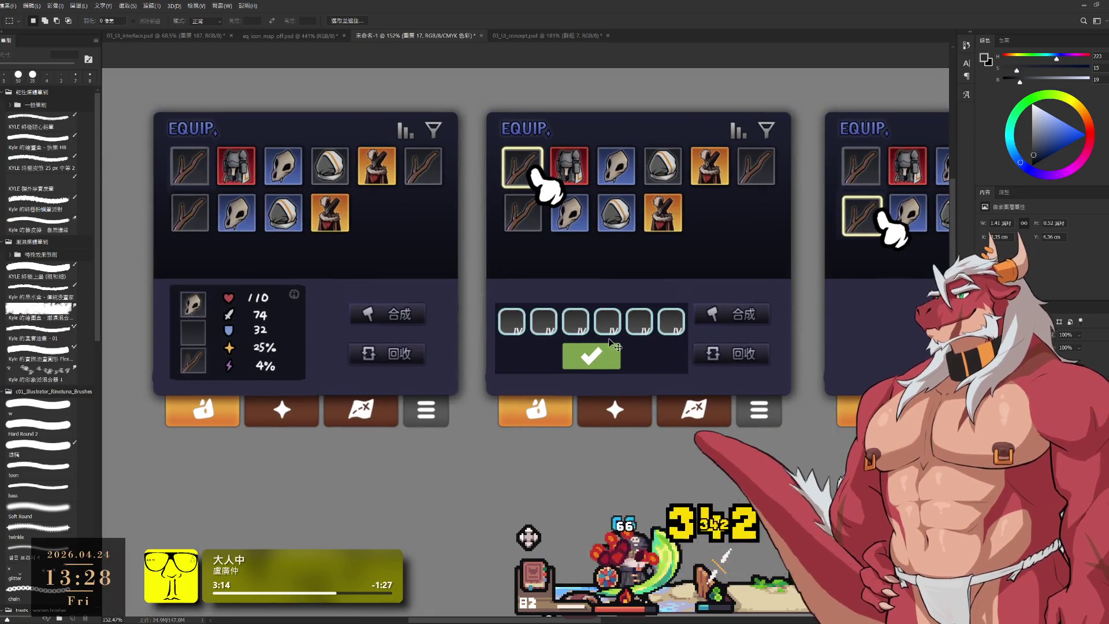
key(ctrl+t)
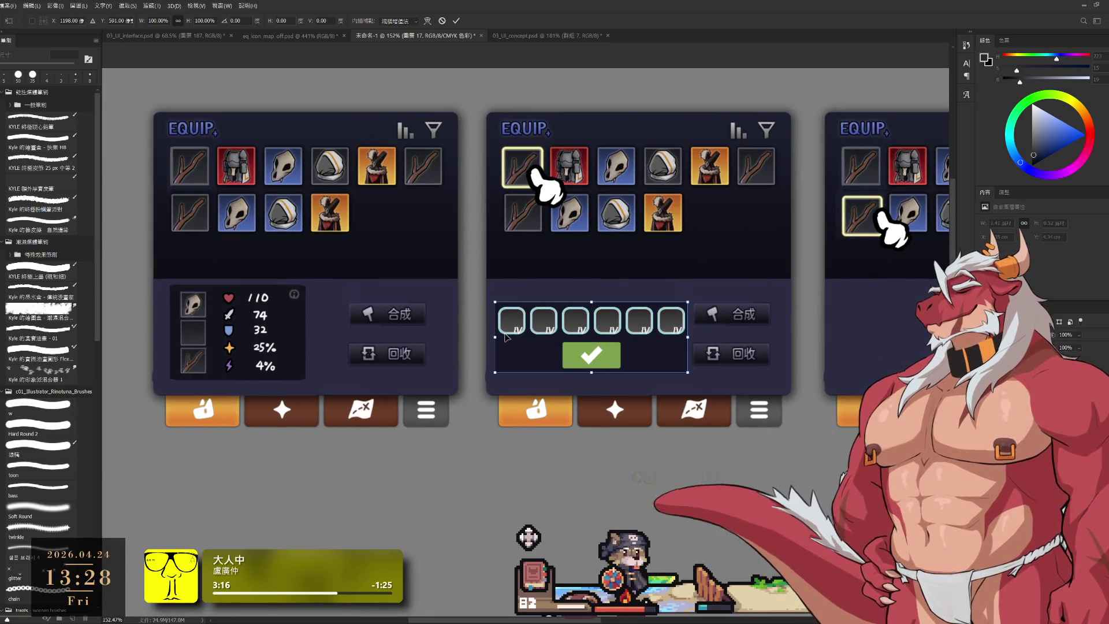
drag(498, 336, 505, 335)
drag(595, 338, 598, 324)
key(Escape)
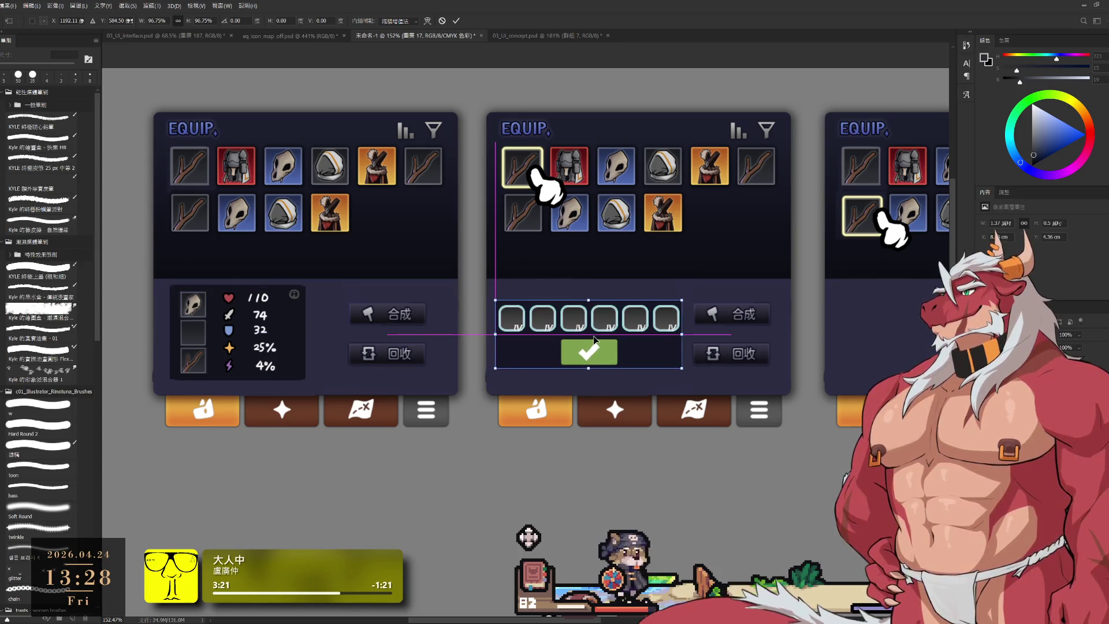
Cut the green check button out as its own piece and erase its dark backing.
key(m)
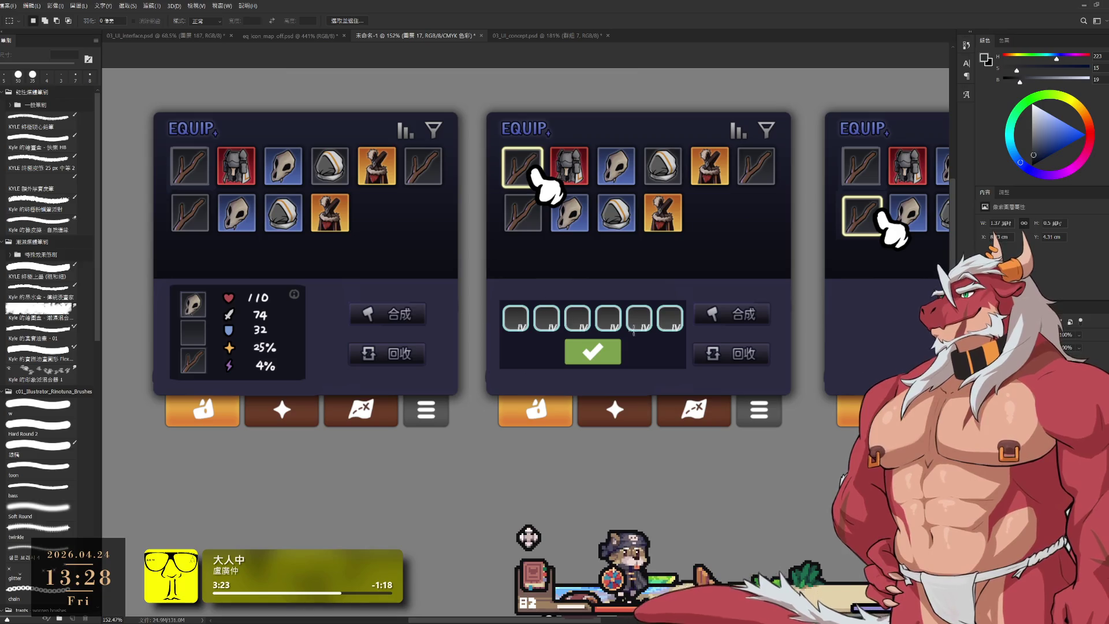
scroll(574, 341, up, 3)
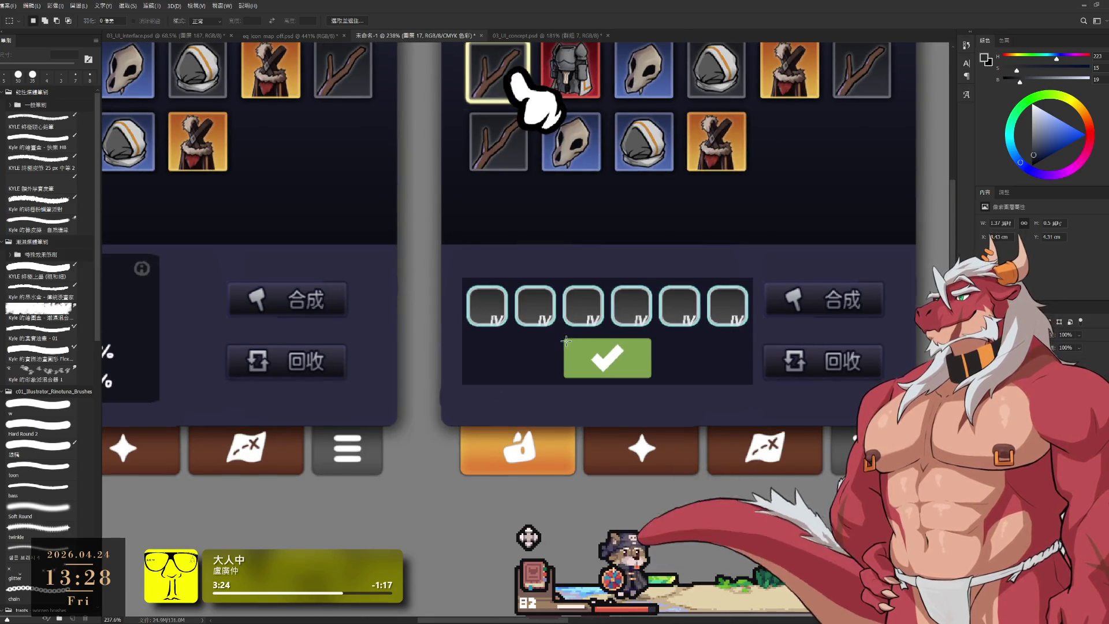
mouse_move(565, 340)
mouse_down()
mouse_move(638, 361)
mouse_move(650, 375)
mouse_up()
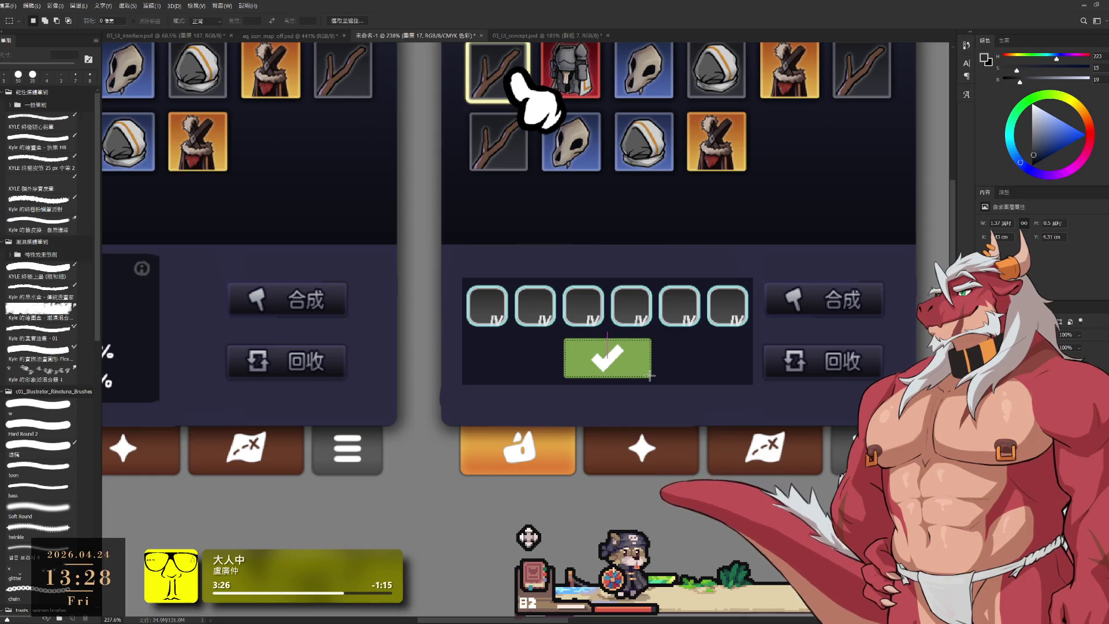
key(ctrl+x)
key(ctrl+v)
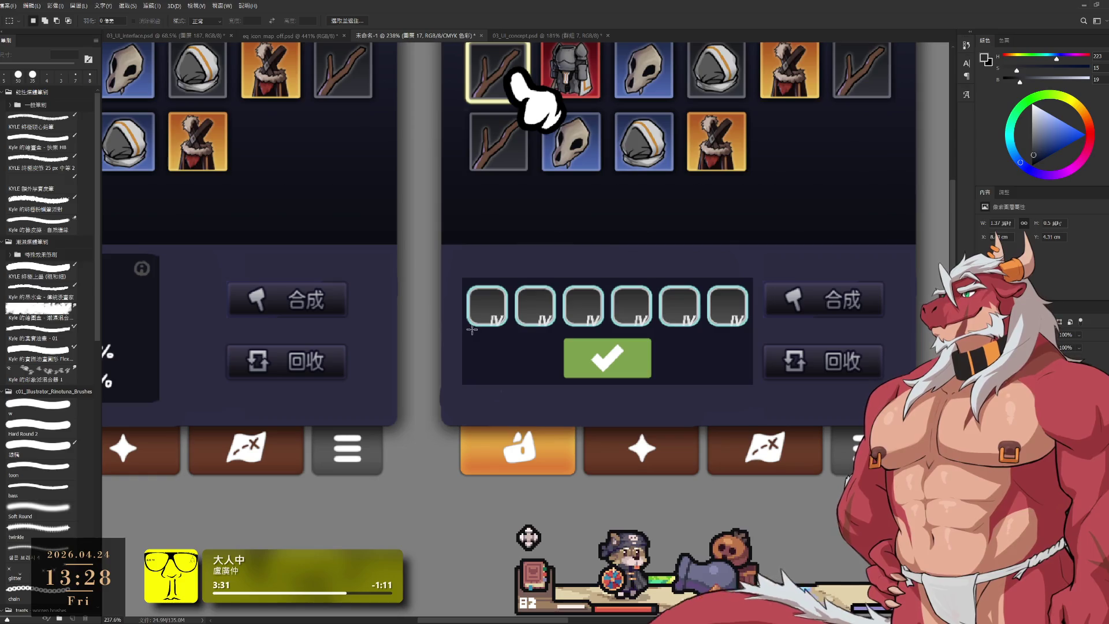
mouse_move(460, 331)
mouse_down()
mouse_move(780, 398)
mouse_move(782, 409)
mouse_up()
key(Delete)
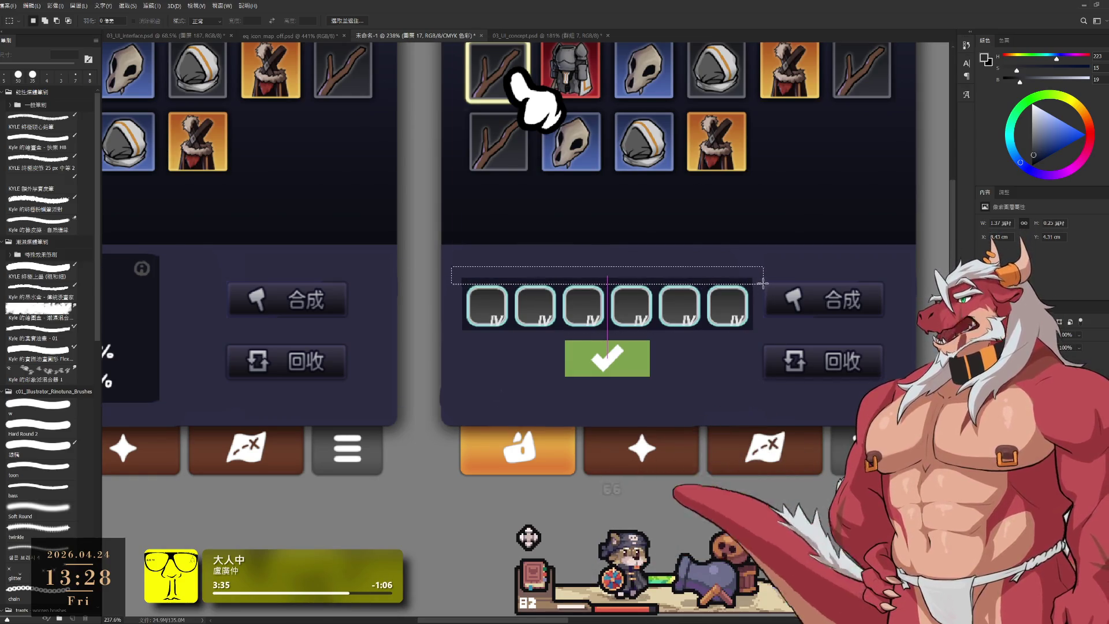
Move the right three slots into a second row and drop the check button below.
drag(763, 283, 702, 250)
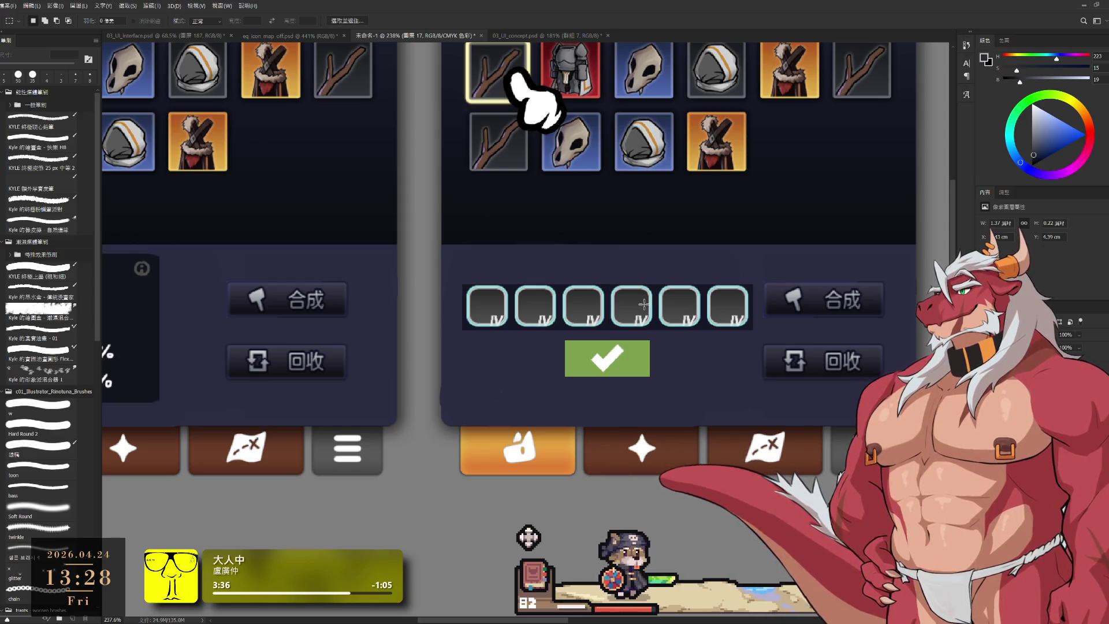
scroll(644, 304, down, 5)
scroll(604, 283, up, 4)
mouse_move(615, 287)
mouse_down()
mouse_move(742, 328)
mouse_move(588, 360)
mouse_move(610, 321)
mouse_move(635, 316)
mouse_up()
drag(626, 362, 617, 393)
drag(629, 305, 618, 312)
Scale the slot grid to about 126% and reposition the green check beneath it.
key(ctrl+t)
mouse_move(660, 350)
mouse_down()
mouse_move(697, 367)
mouse_move(622, 336)
mouse_move(672, 326)
mouse_move(615, 335)
mouse_move(629, 323)
mouse_up()
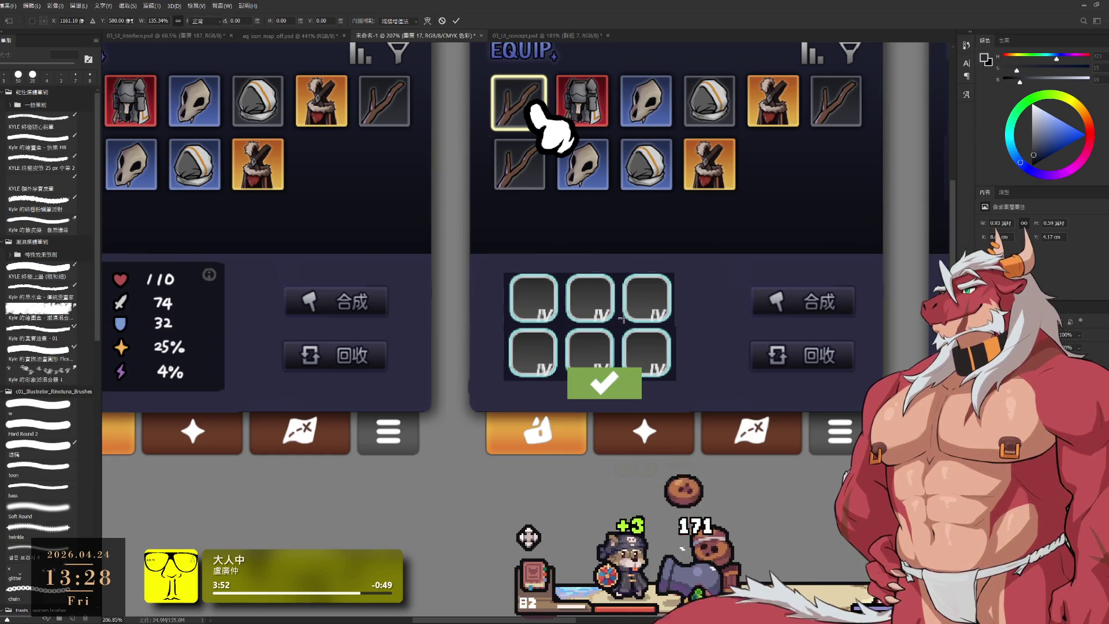
key(Return)
key(m)
scroll(631, 312, down, 3)
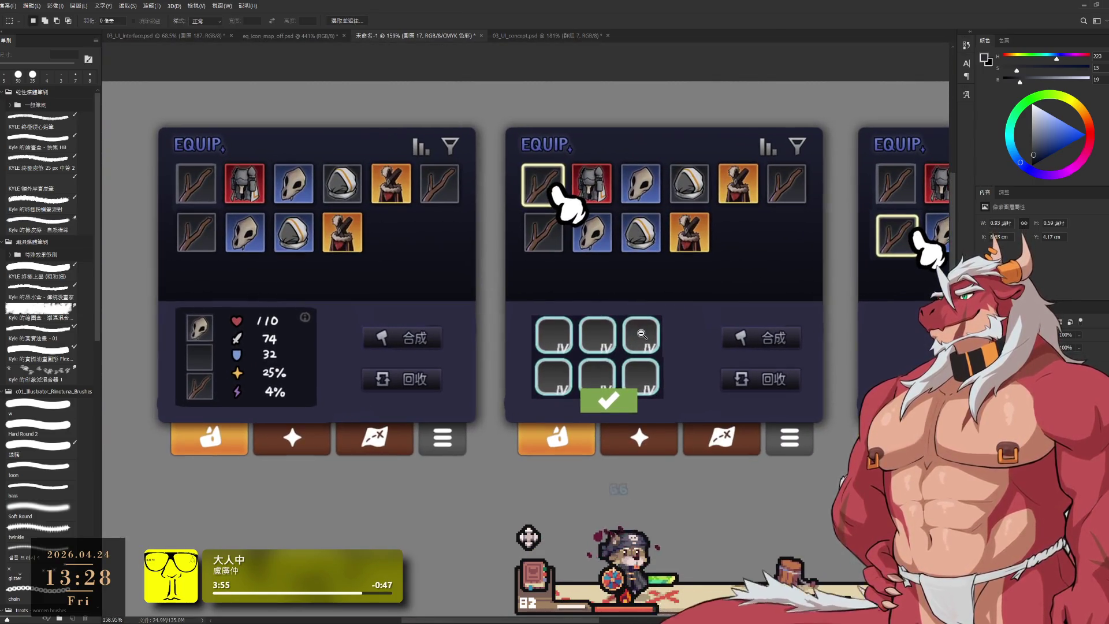
mouse_move(669, 390)
mouse_down()
mouse_move(745, 373)
mouse_move(722, 373)
mouse_move(762, 335)
mouse_move(776, 338)
mouse_up()
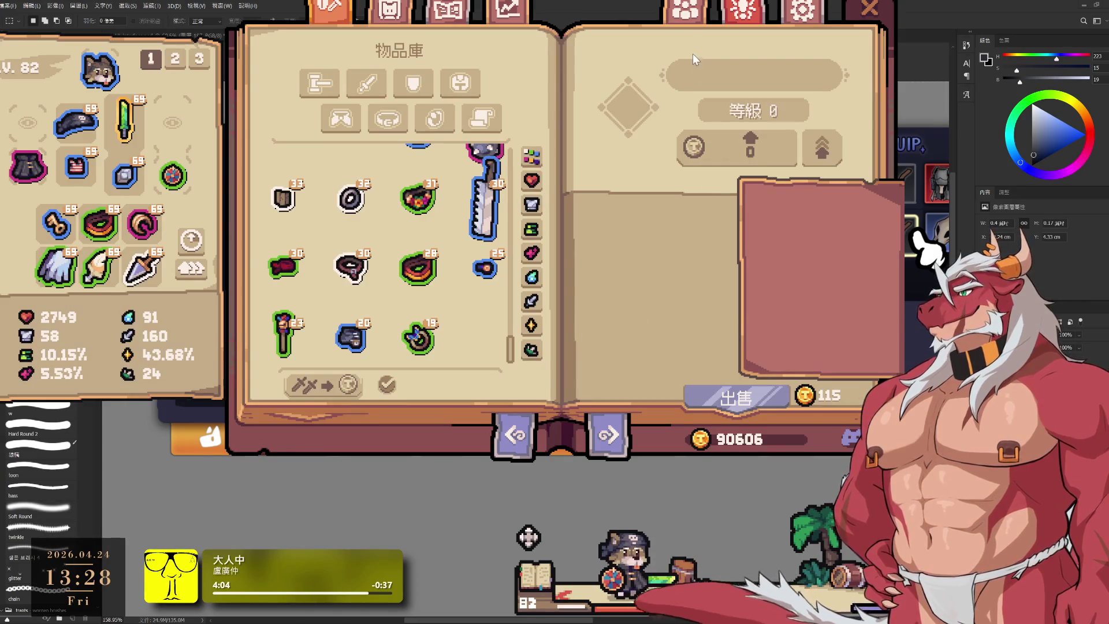
Switch to the 外觀庫 page and fill the exchange slots with spare appearances.
click(459, 7)
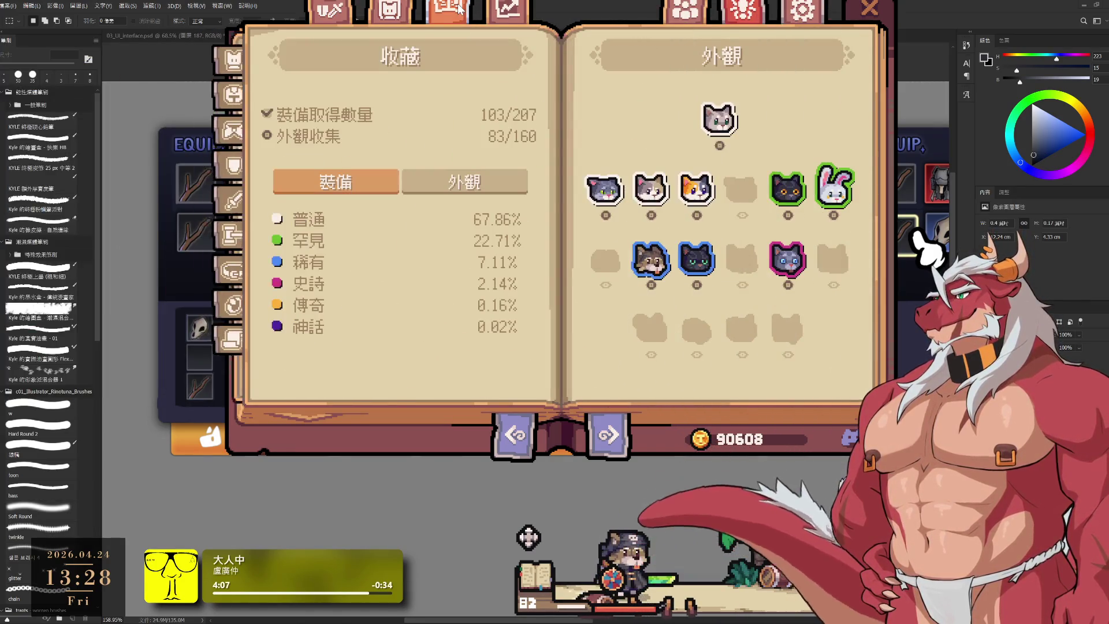
click(389, 8)
click(651, 377)
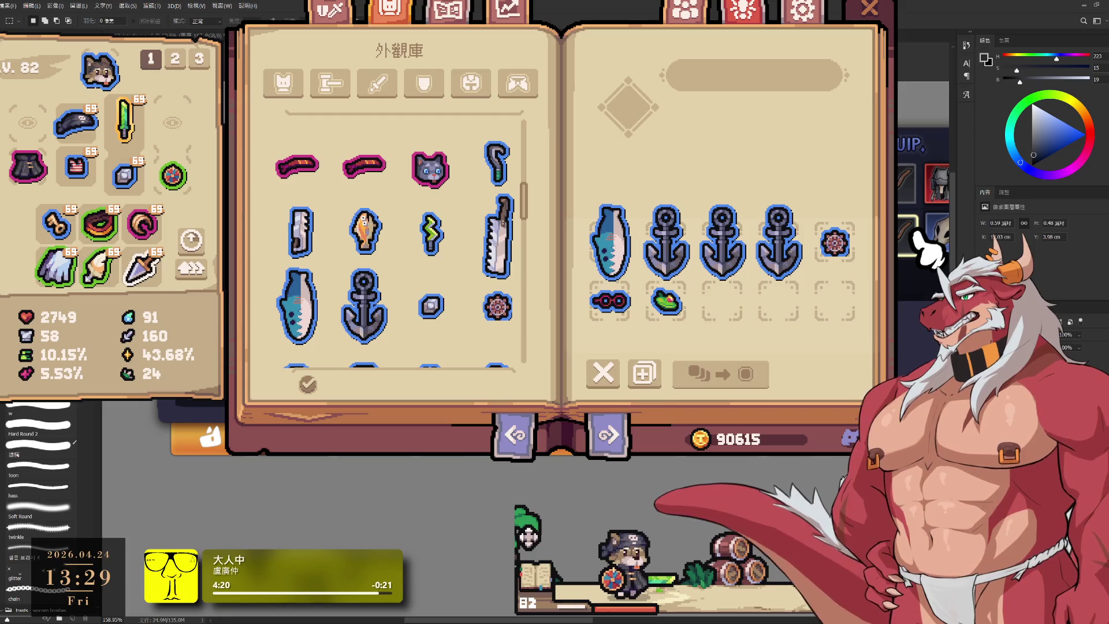
Toggle lasso and marquee, cancel a transform, then clear the exchange slots.
key(l)
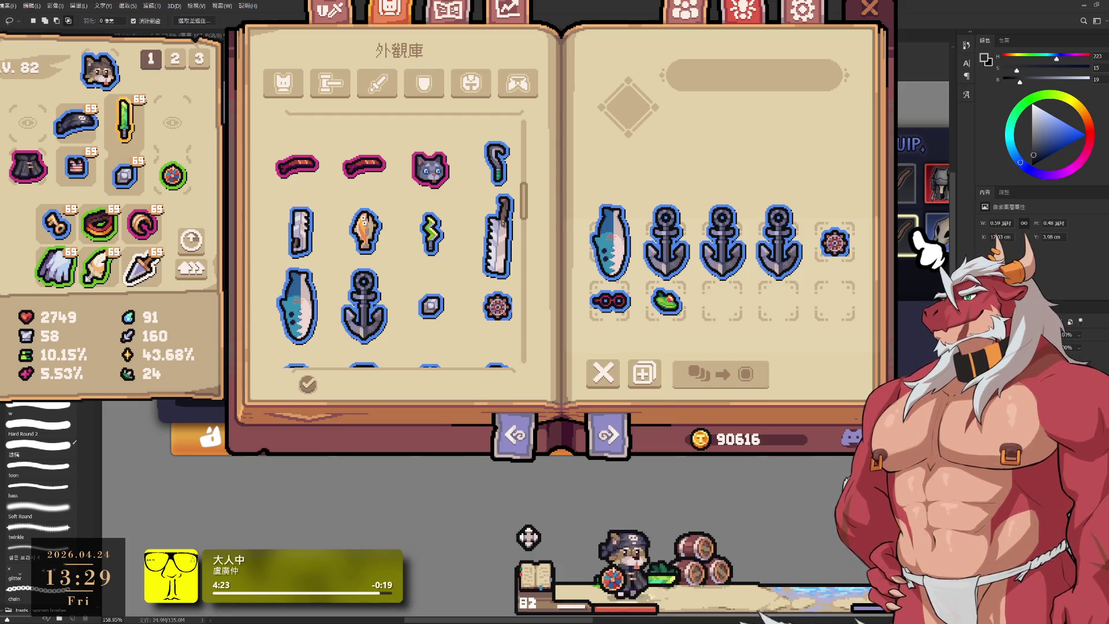
key(m)
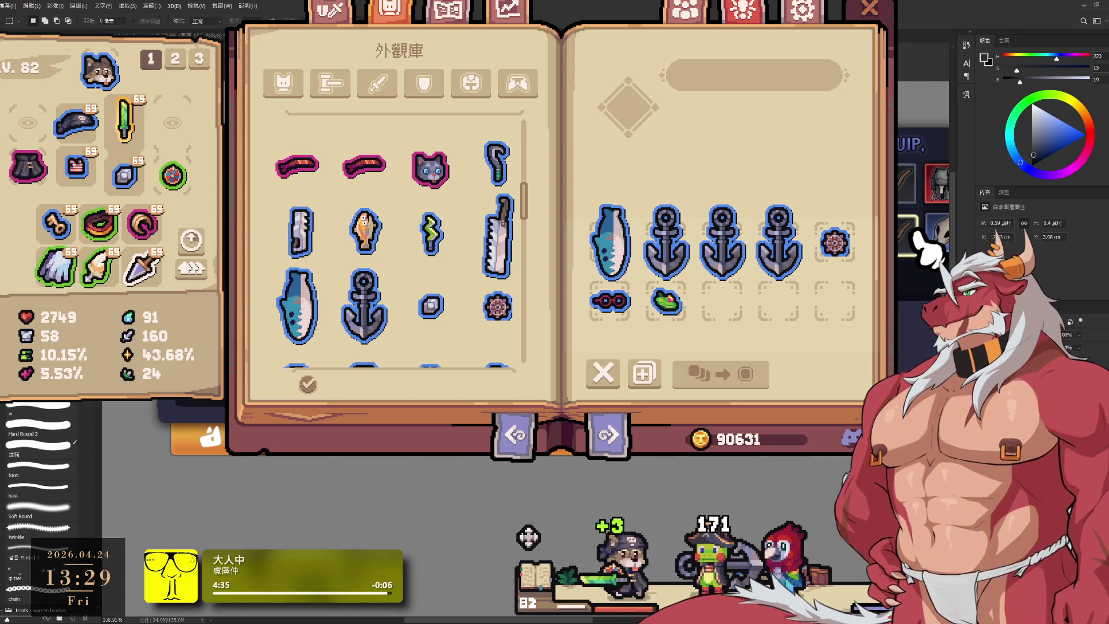
key(ctrl+t)
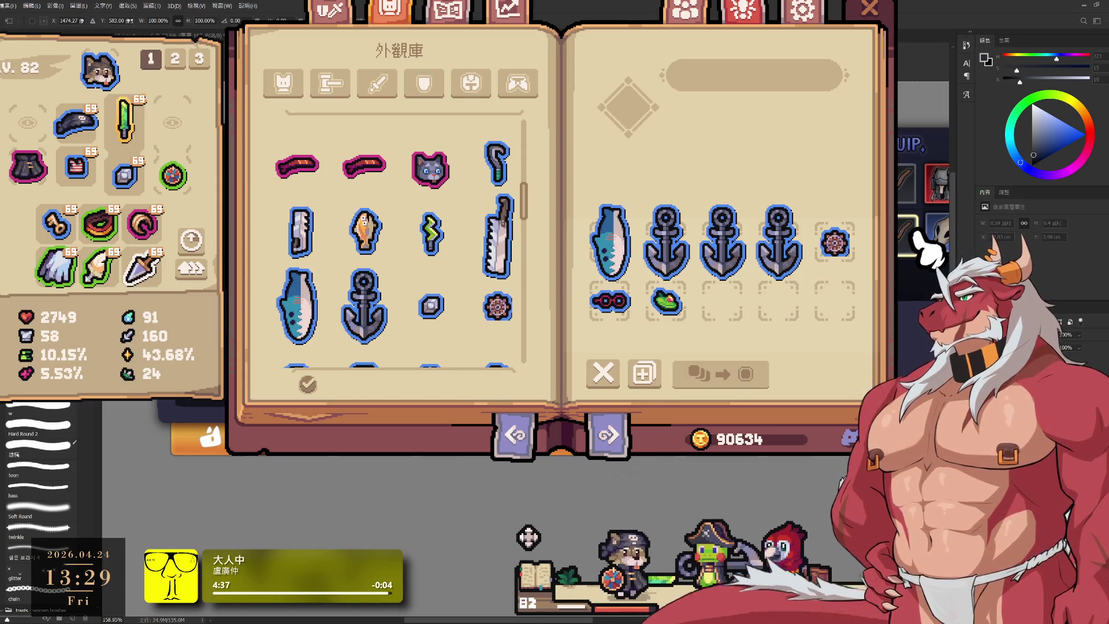
key(Return)
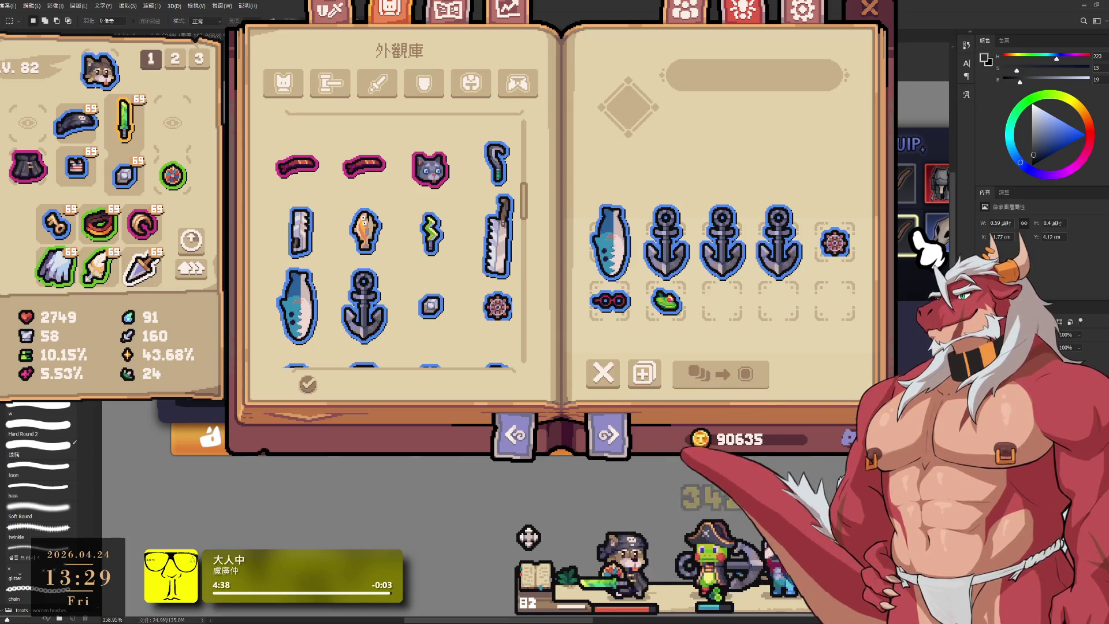
click(600, 376)
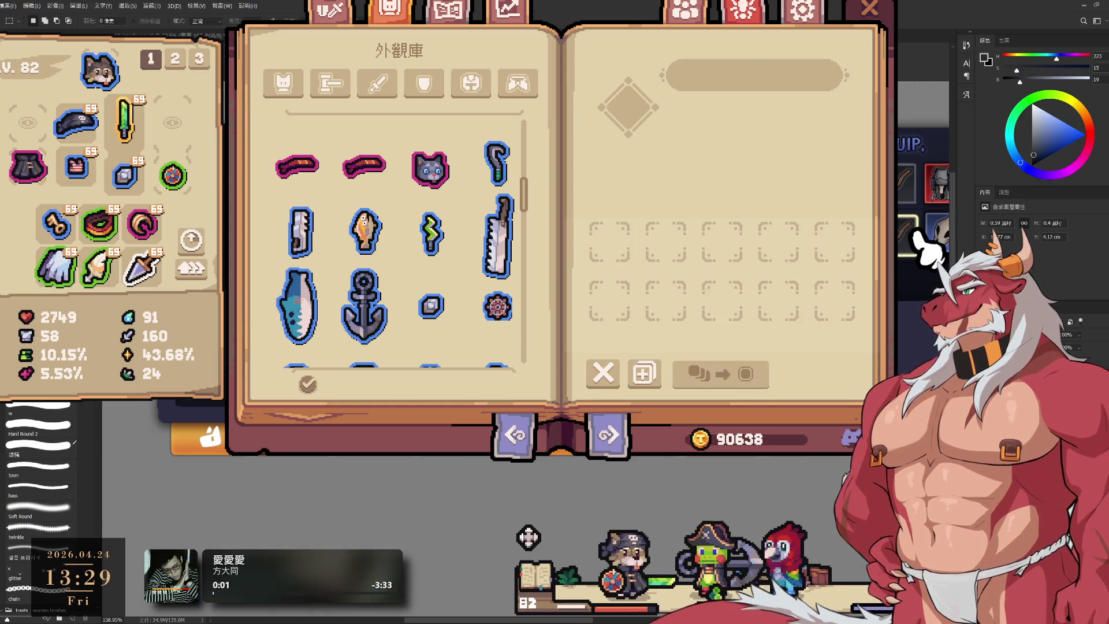
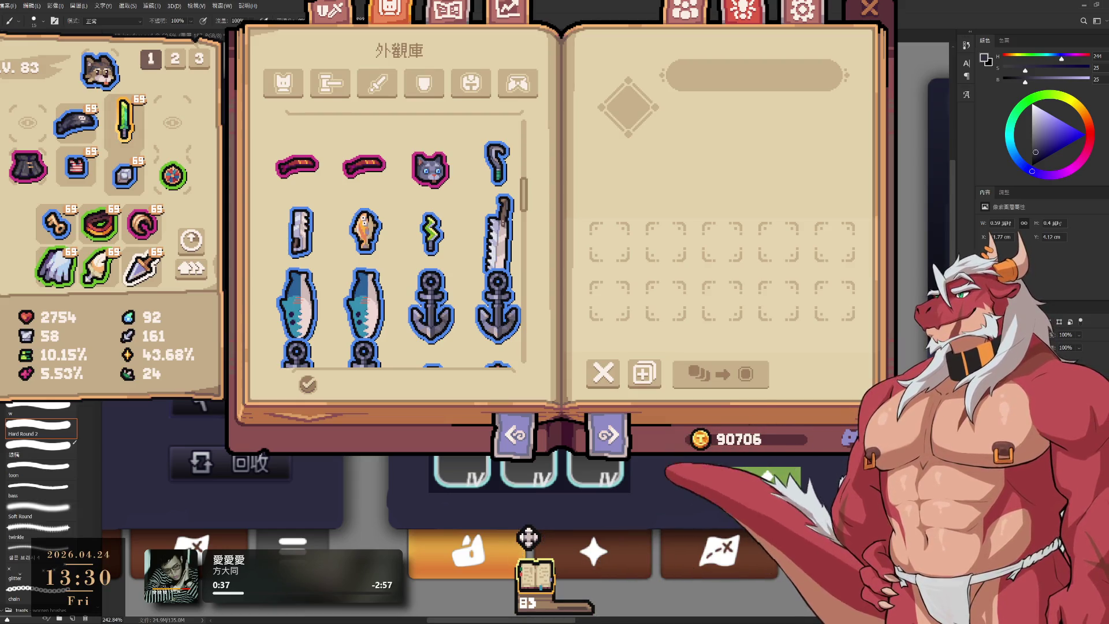
Swap the paint colour to near-white and apply a quick Free Transform to the current layer.
key(x)
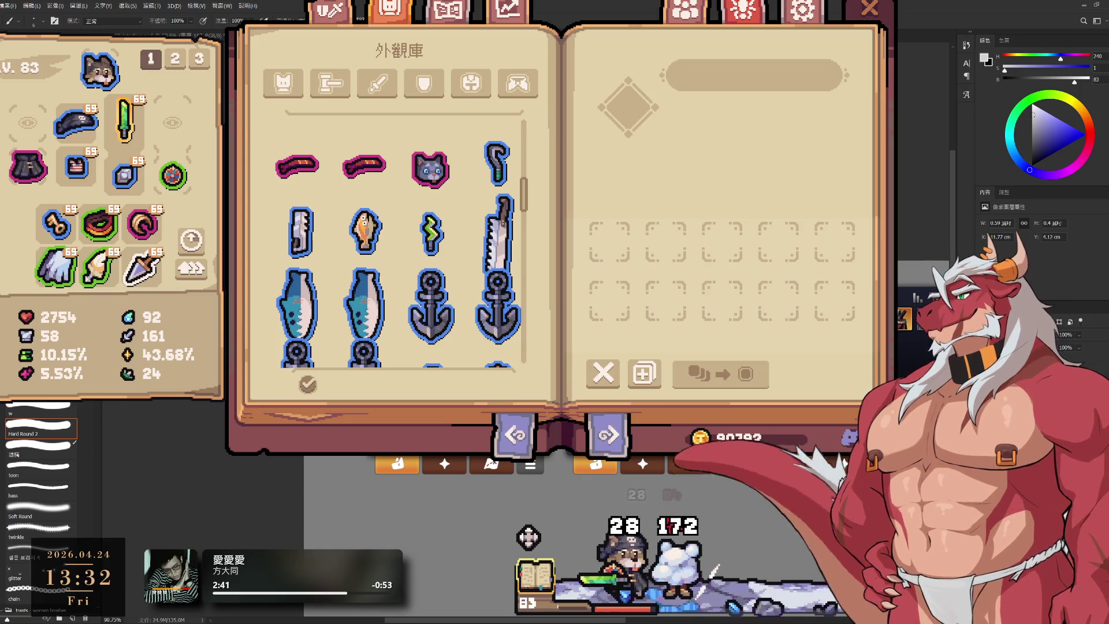
scroll(312, 497, up, 3)
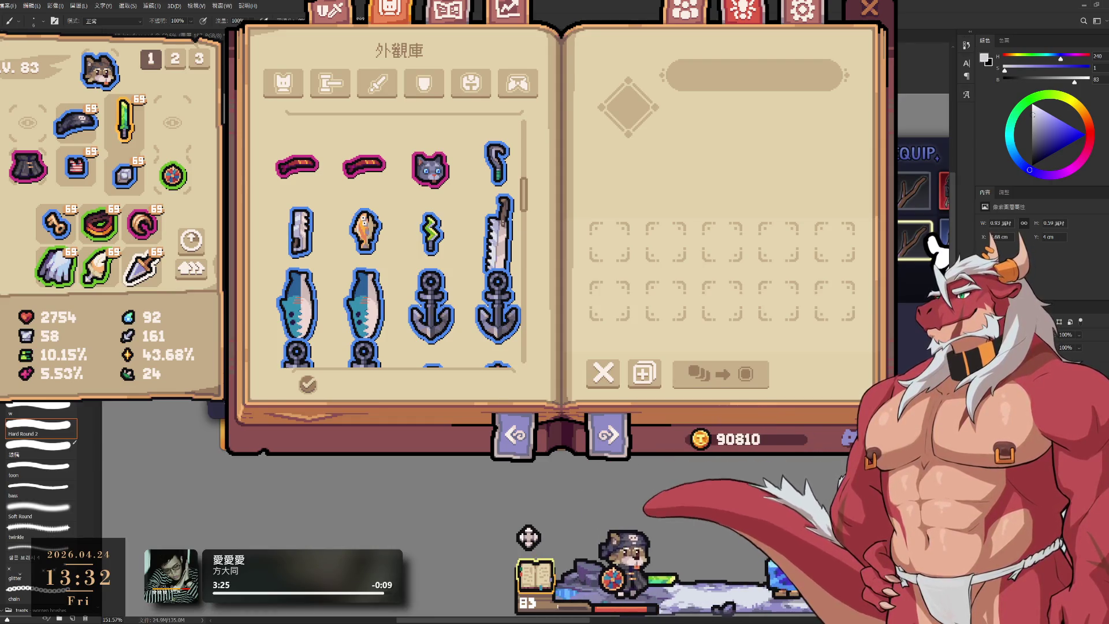
key(ctrl+t)
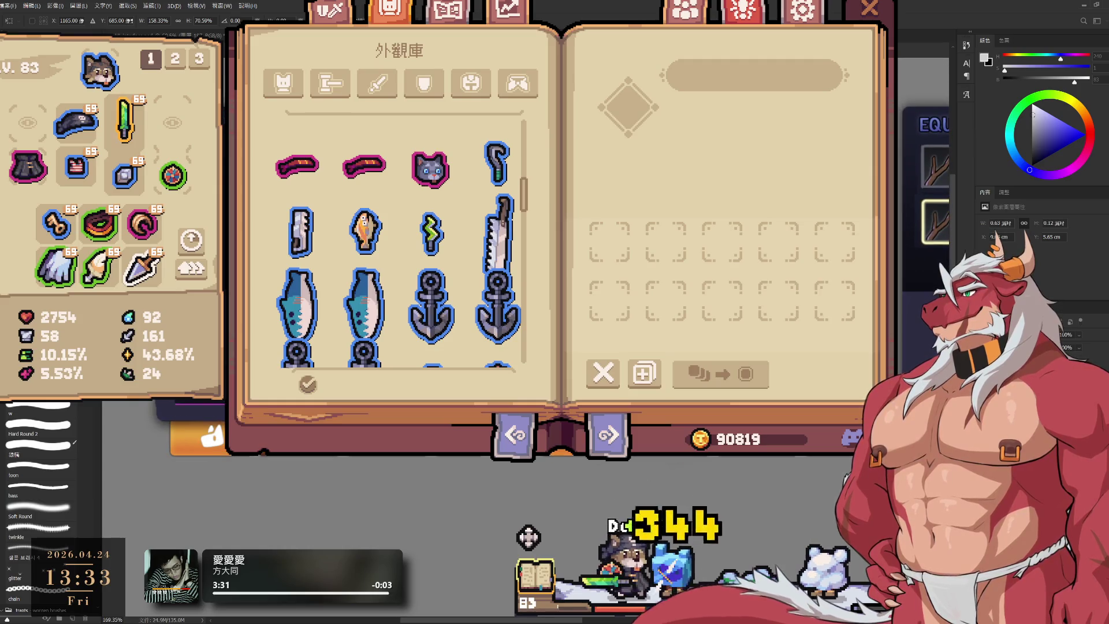
key(Return)
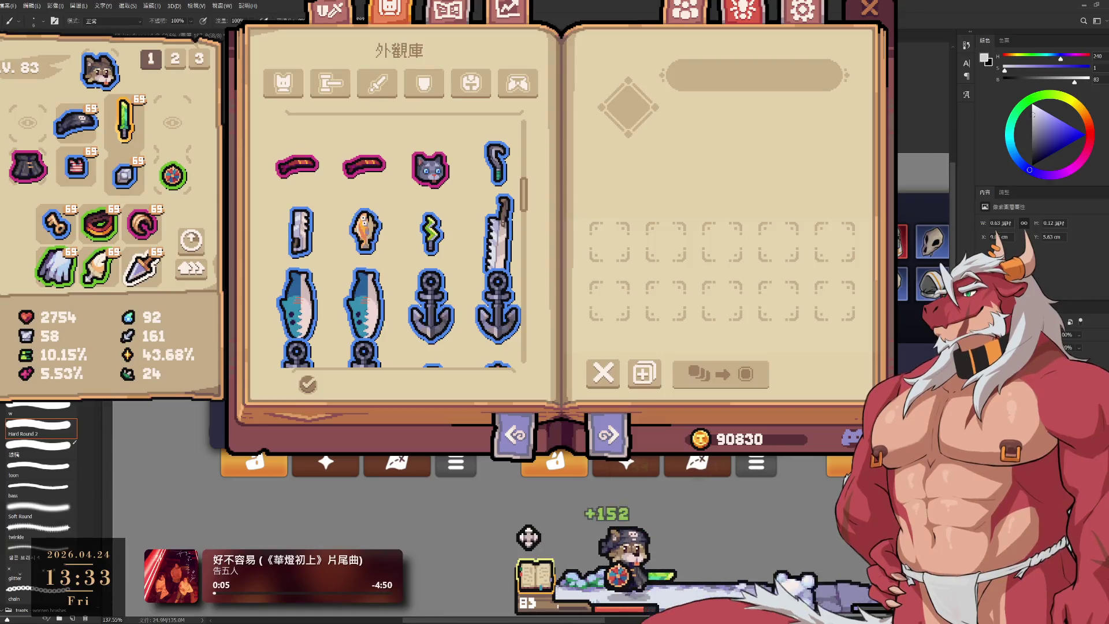
key(m)
scroll(737, 394, up, 3)
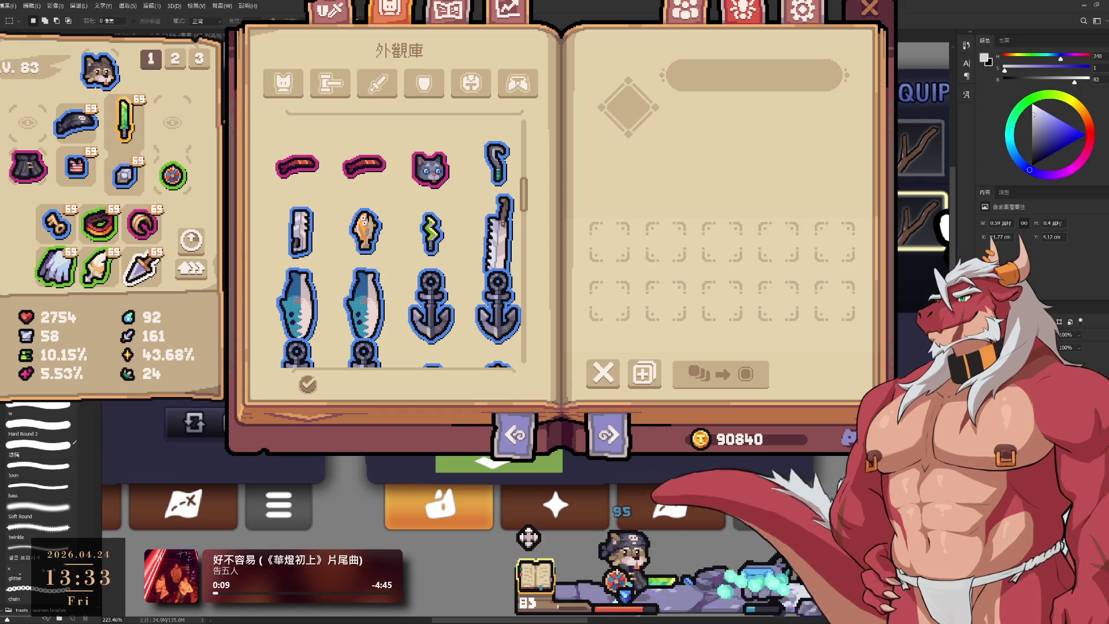
Set the brush to light grey at size 25, then close the game's 外觀庫 appearance book.
key(b)
alt+click(700, 458)
key(bracketright)
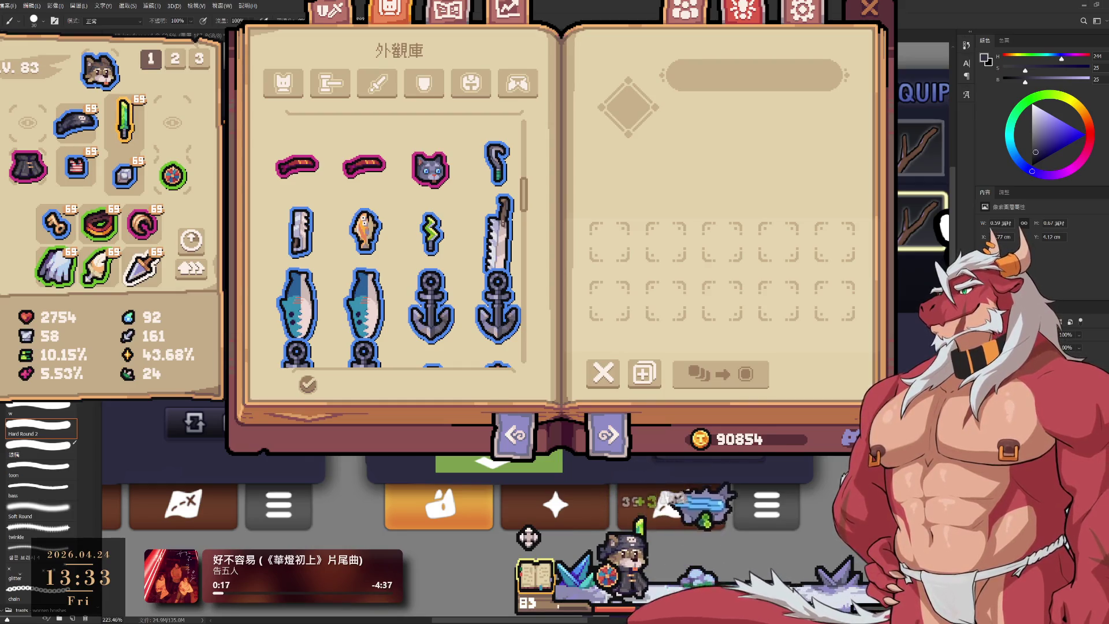
key(x)
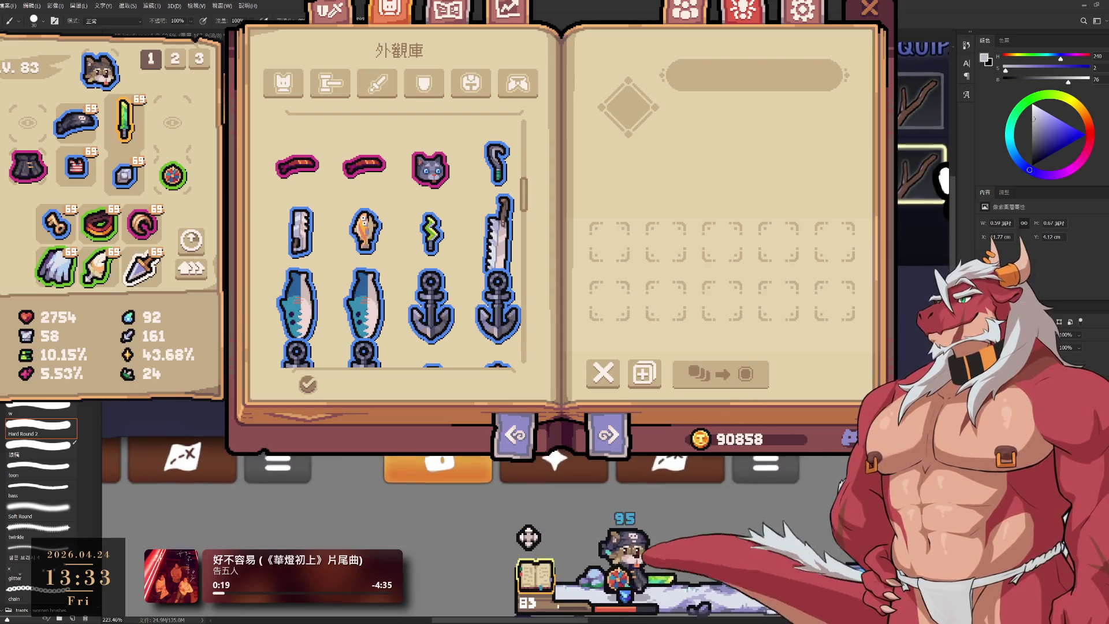
scroll(347, 480, up, 1)
key(bracketleft)
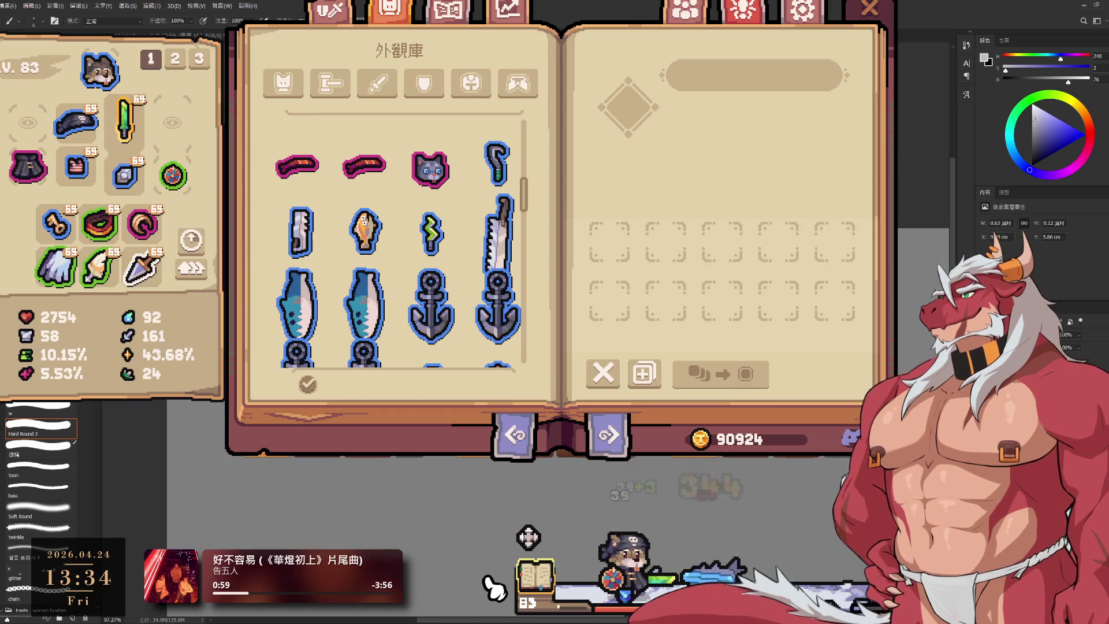
click(870, 9)
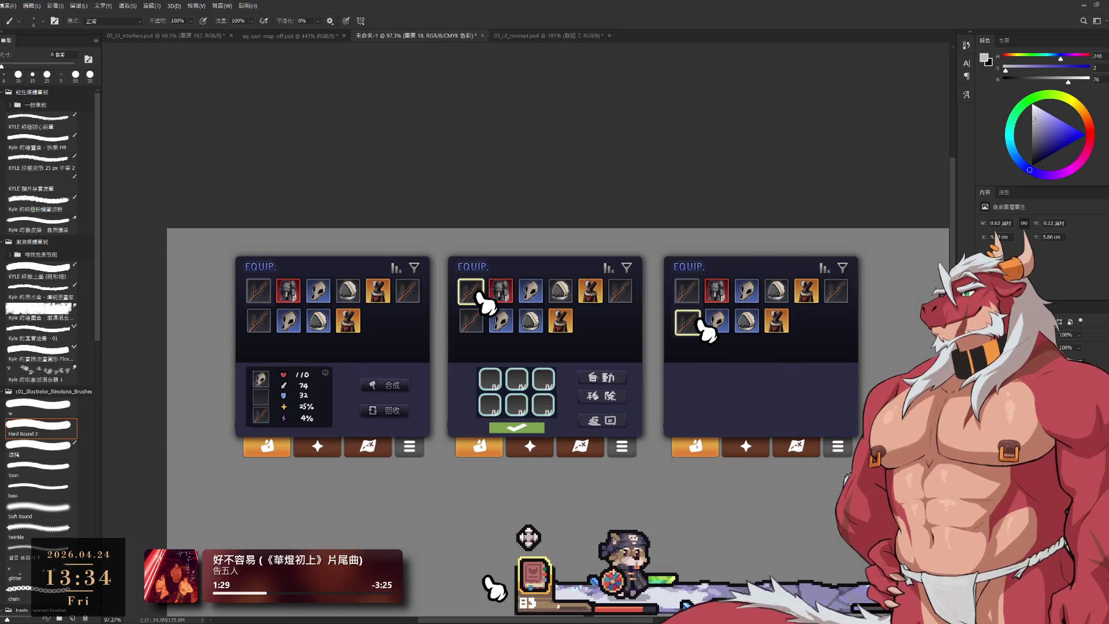
Alt-drag the middle panel's six-slot grid and green check bar into the right panel, redoing the misplaced first copy.
ctrl+click(534, 413)
drag(526, 400, 735, 400)
key(ctrl+z)
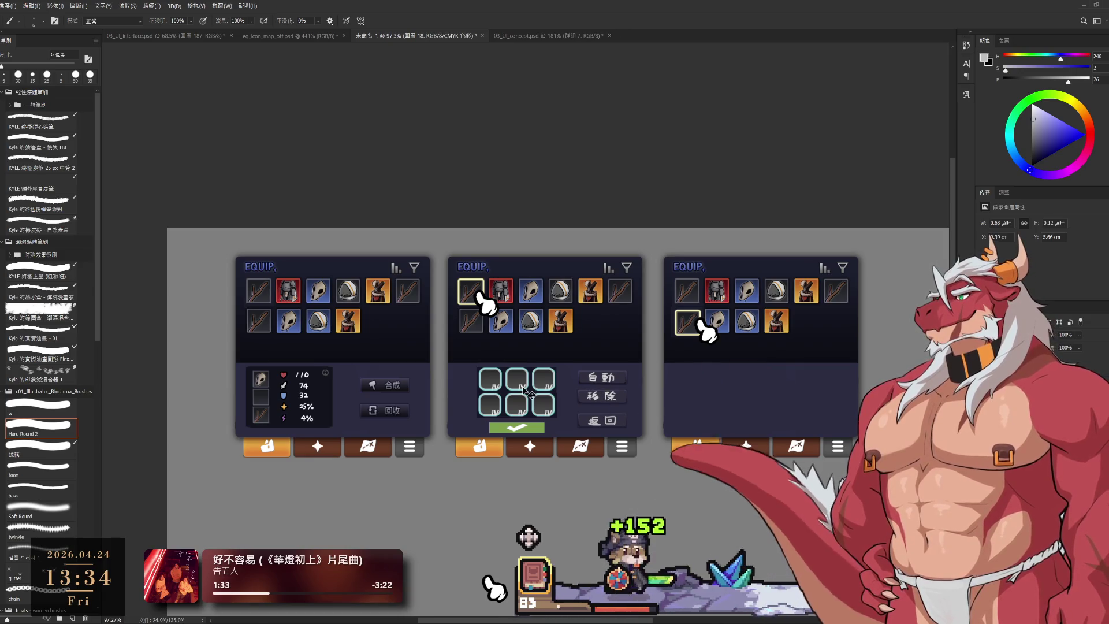
ctrl+click(536, 432)
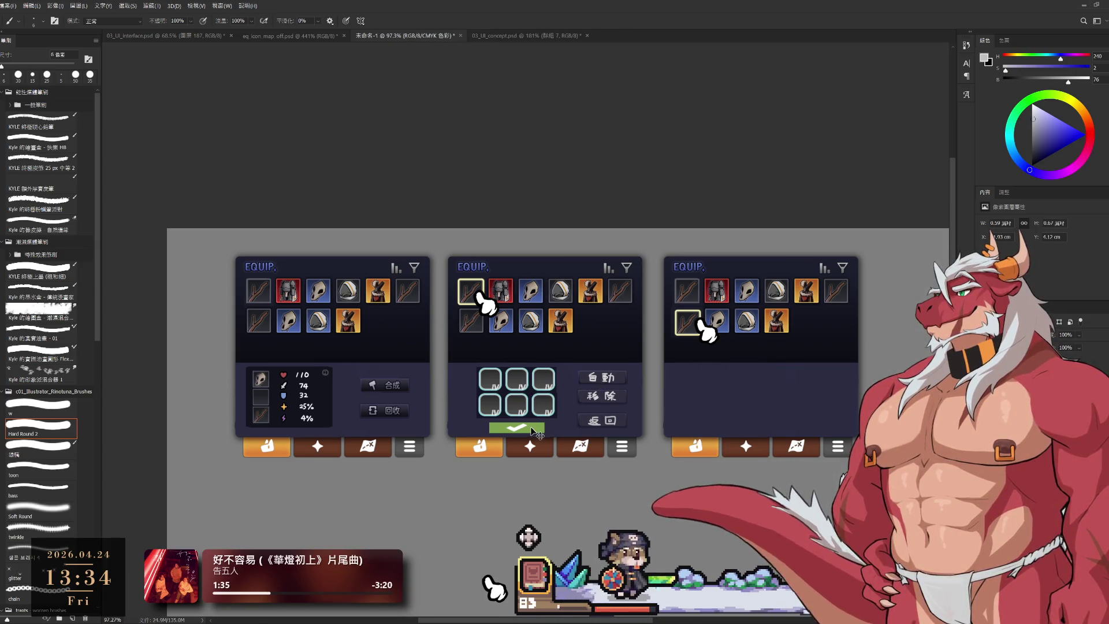
drag(527, 398, 738, 397)
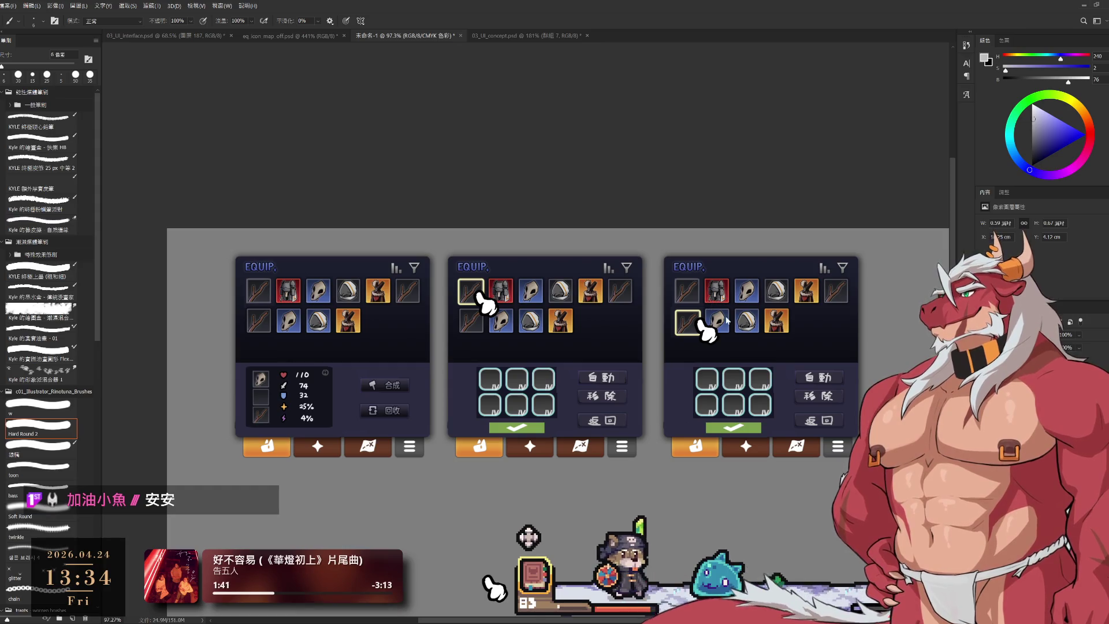
click(1028, 404)
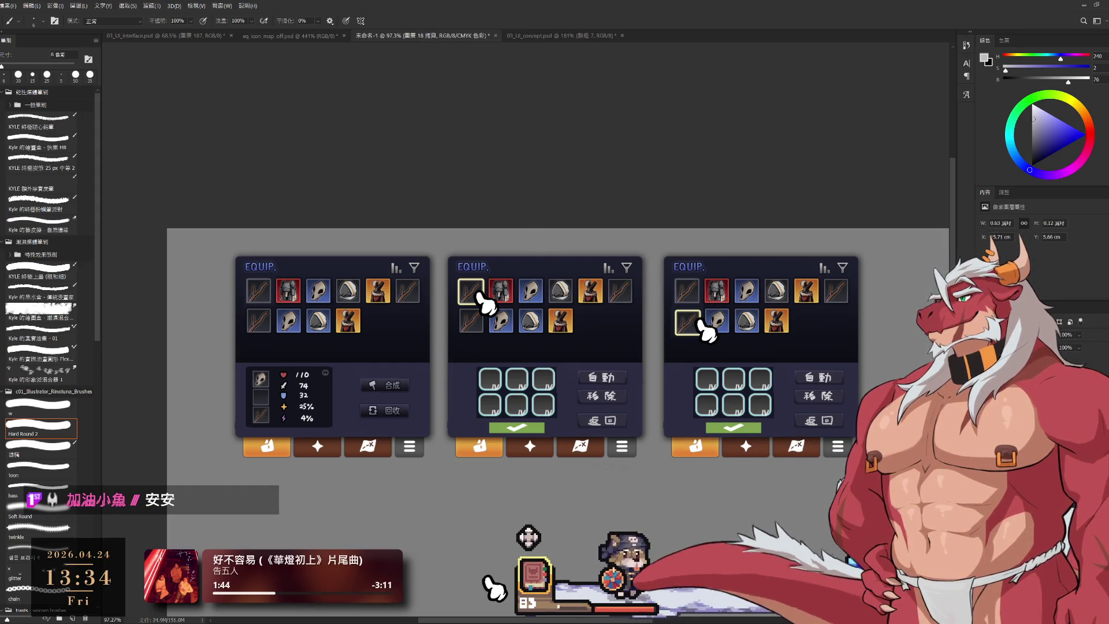
click(754, 411)
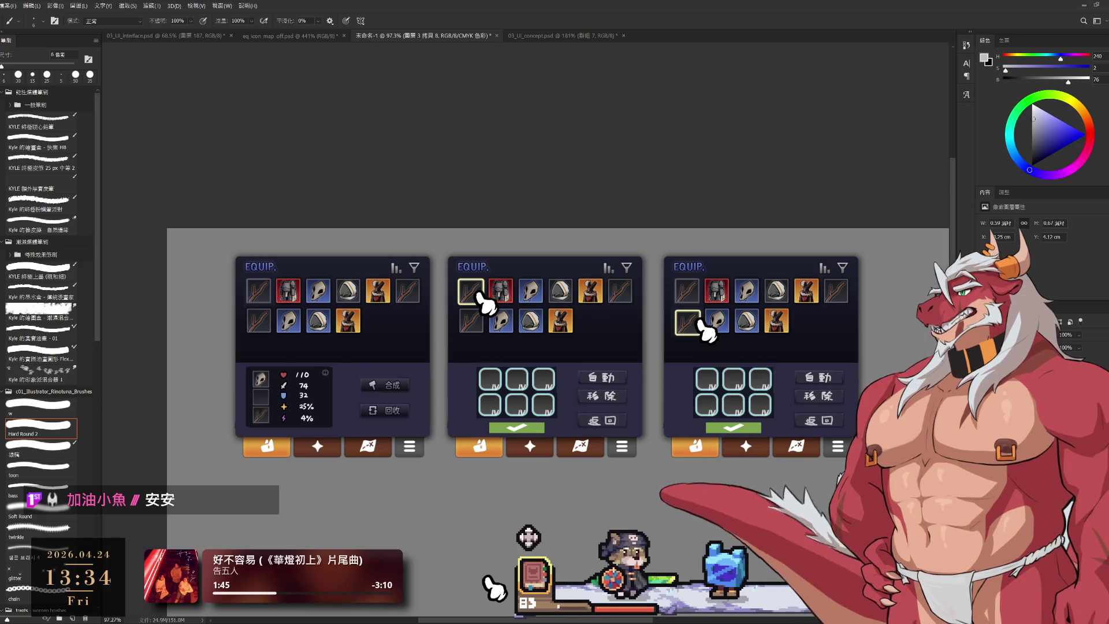
scroll(753, 411, up, 1)
scroll(753, 411, up, 3)
Delete the right grid's top-left slot and centre the two remaining top slots over the bottom row.
key(m)
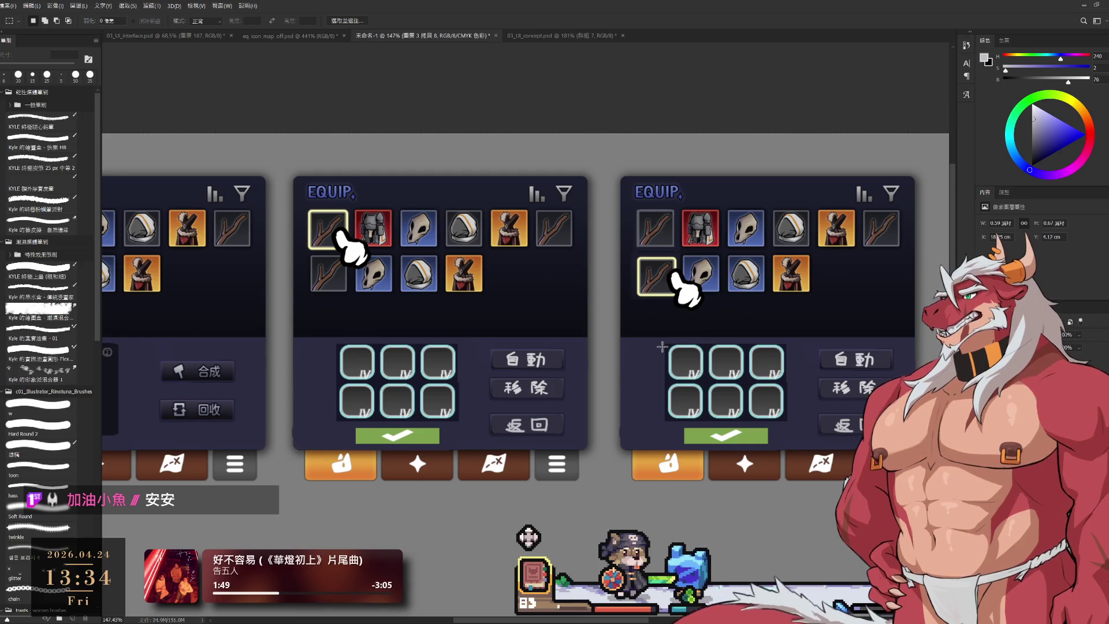
drag(646, 338, 706, 382)
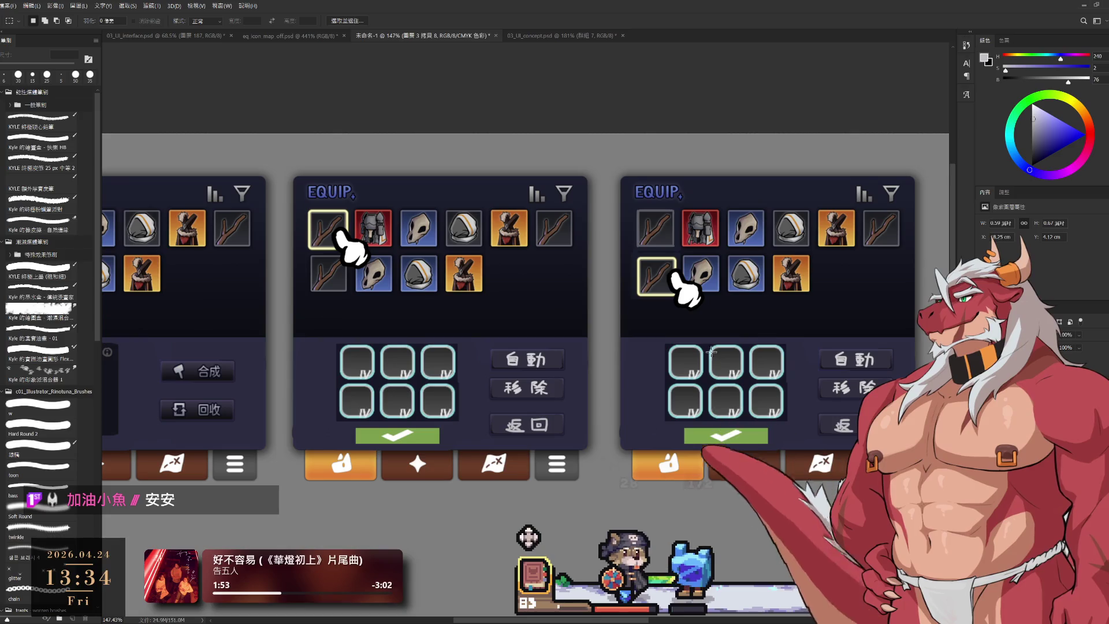
key(ctrl+j)
drag(655, 339, 706, 382)
key(Delete)
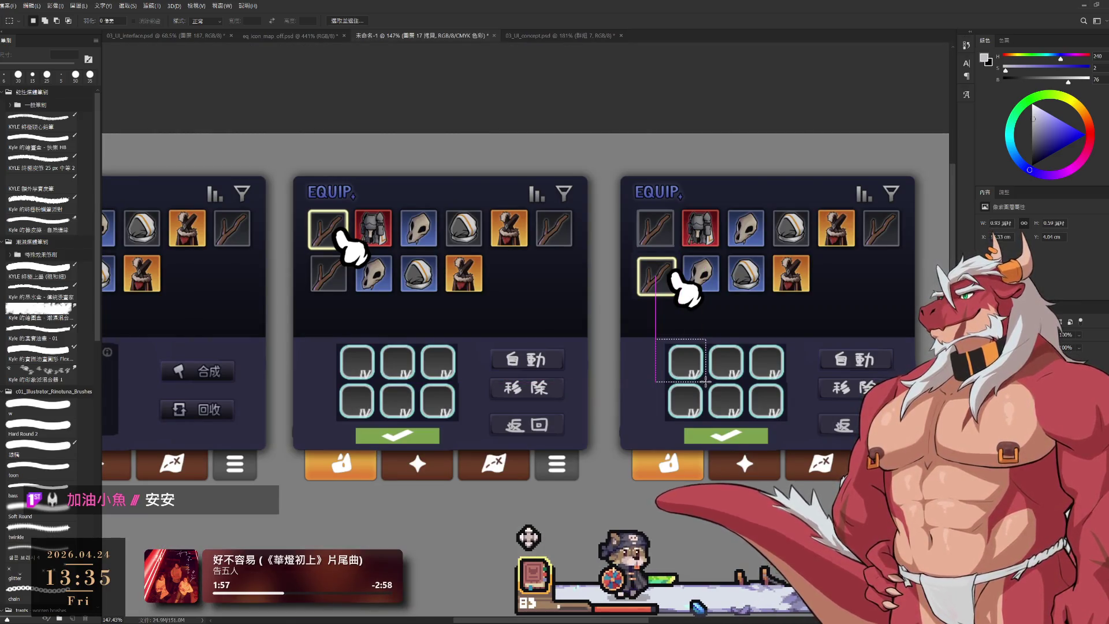
key(ctrl+d)
mouse_move(698, 336)
mouse_down()
mouse_move(800, 382)
mouse_move(748, 369)
mouse_up()
drag(740, 407, 756, 407)
Copy the yellow-framed stick slot into the right panel and shrink the five-slot group to about two-thirds.
click(737, 436)
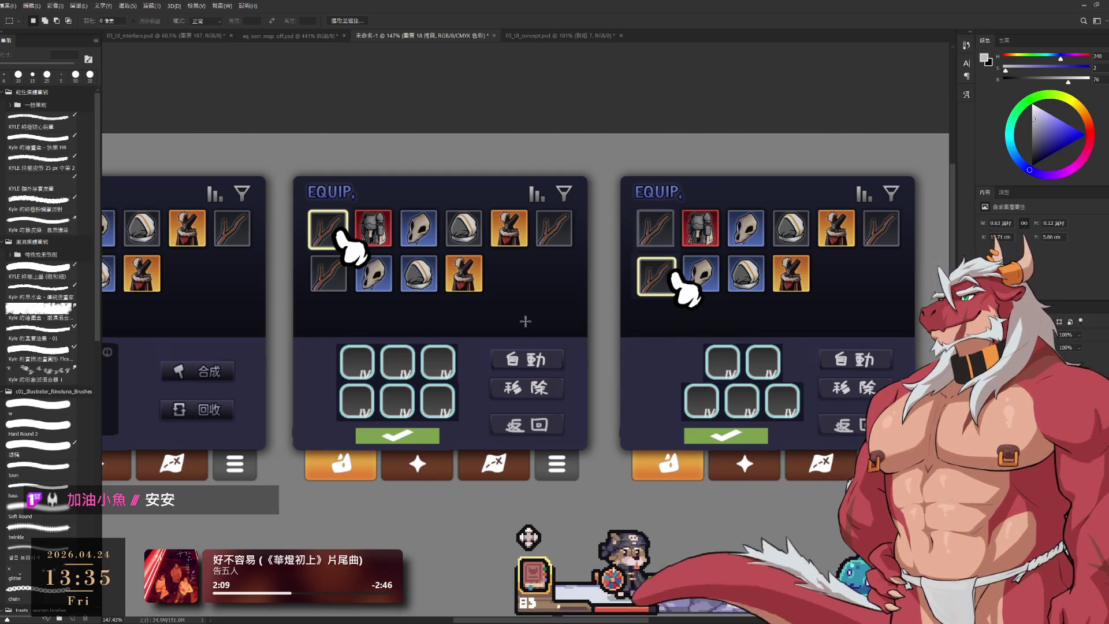
click(669, 286)
drag(662, 276, 660, 366)
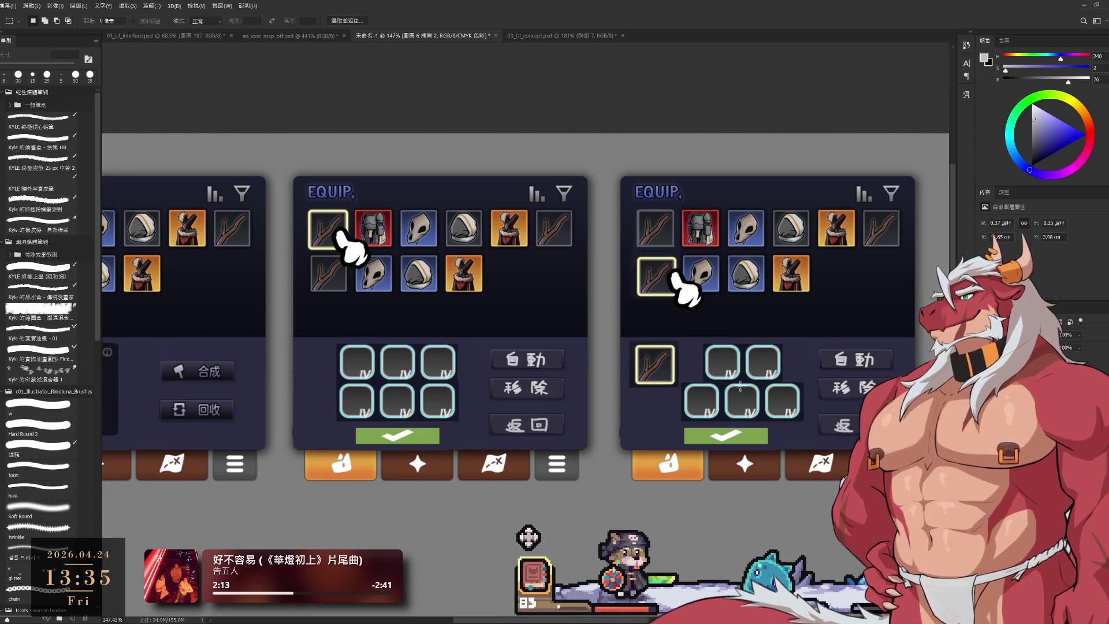
drag(755, 392, 756, 404)
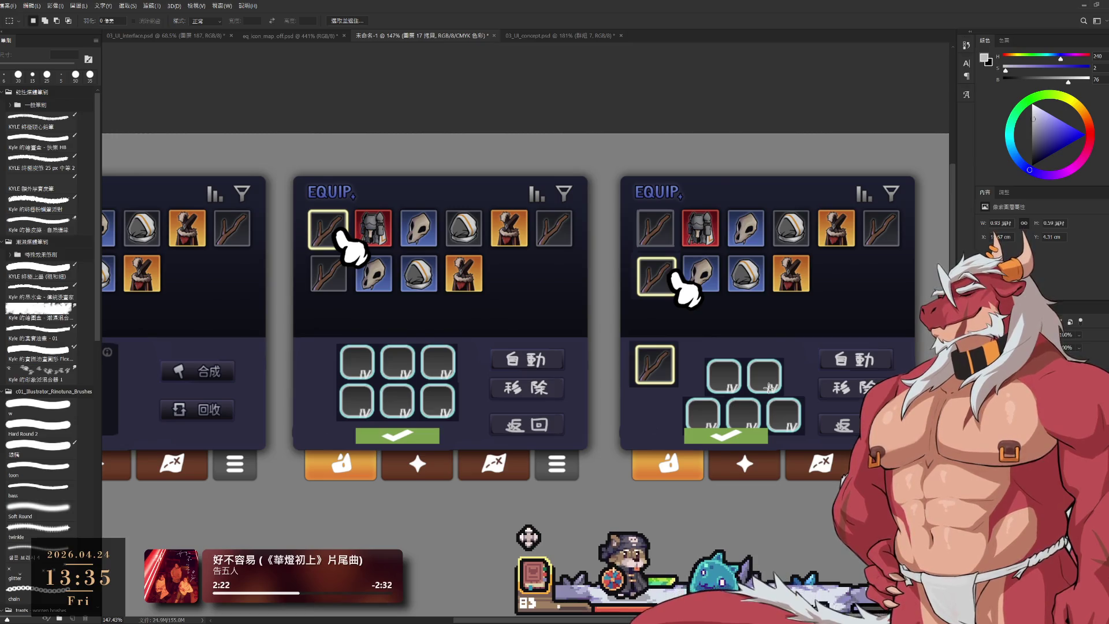
key(ctrl+t)
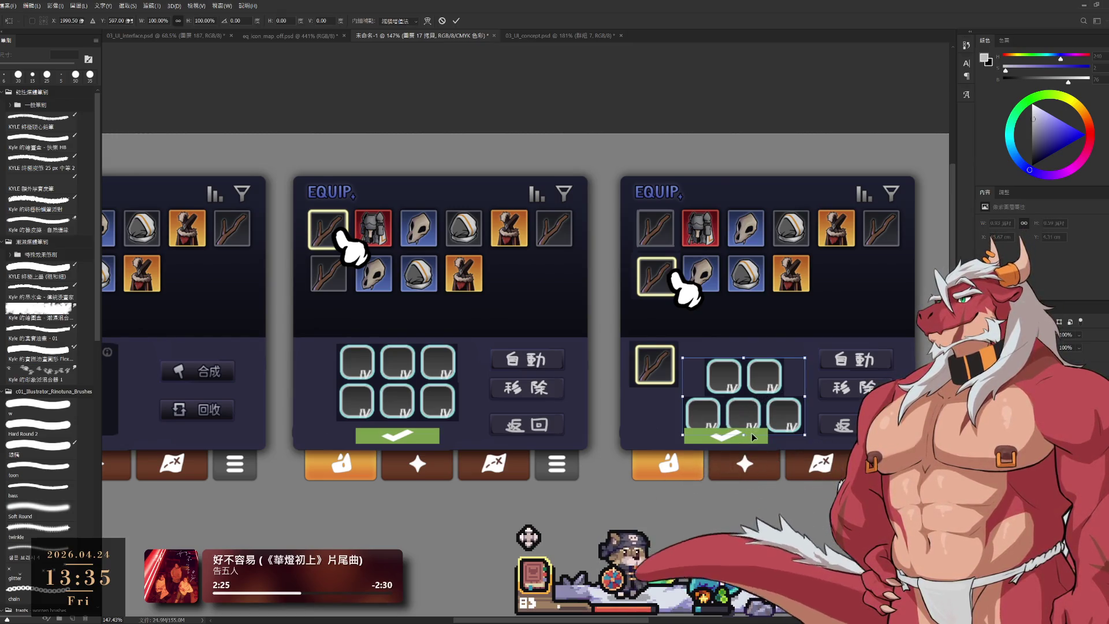
mouse_move(754, 437)
mouse_down()
mouse_move(746, 398)
mouse_move(761, 384)
mouse_up()
key(Return)
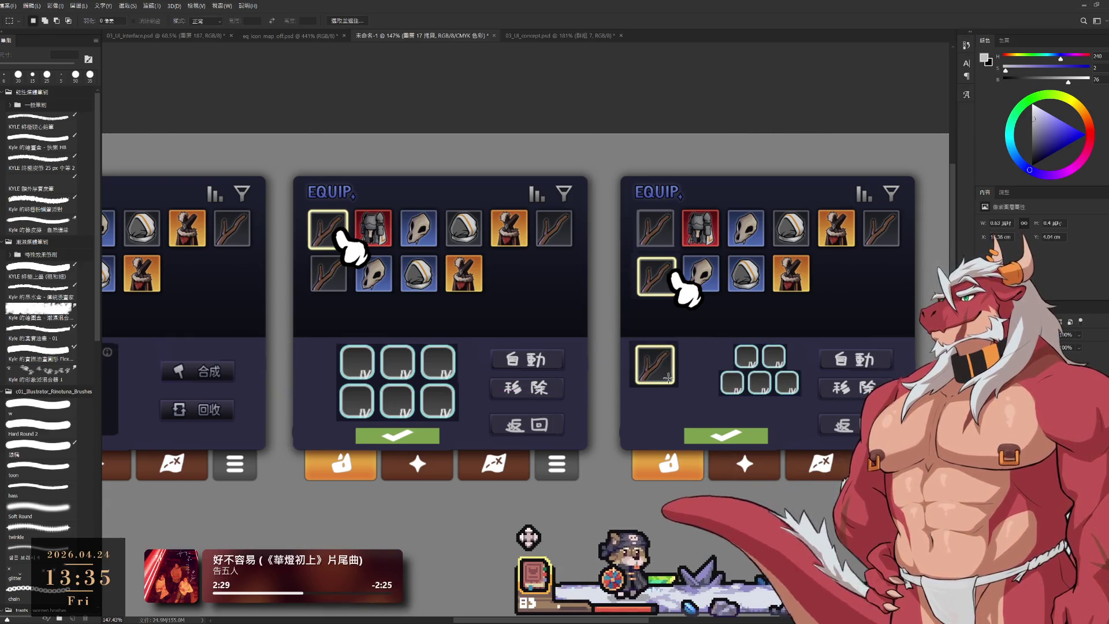
drag(668, 378, 682, 393)
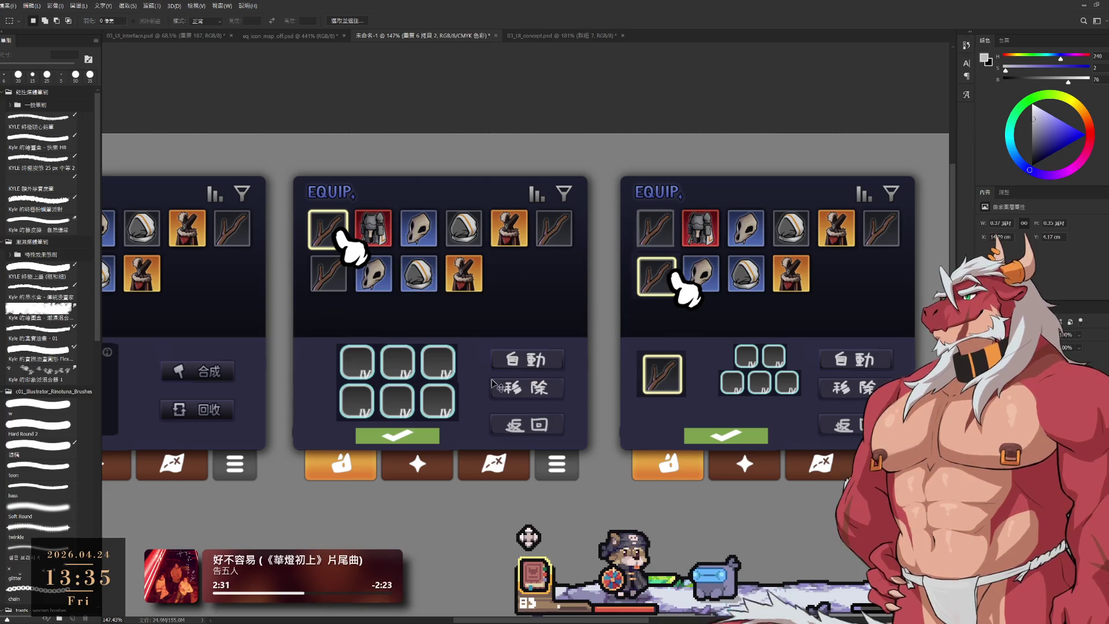
Move the middle panel's slot grid and green check bar to the left.
click(429, 386)
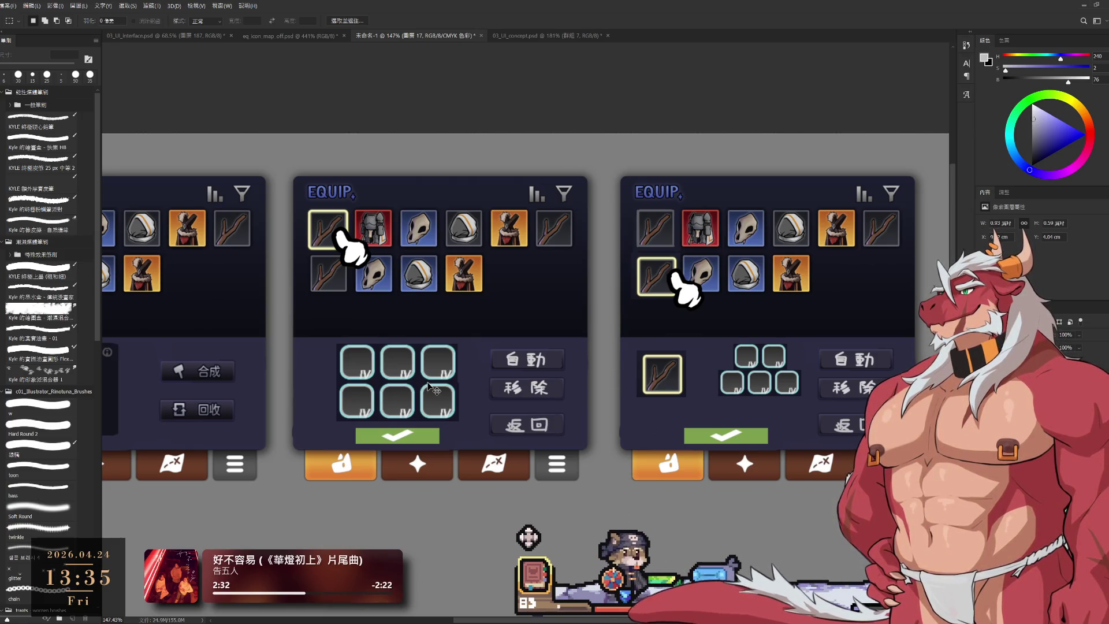
drag(429, 389, 403, 382)
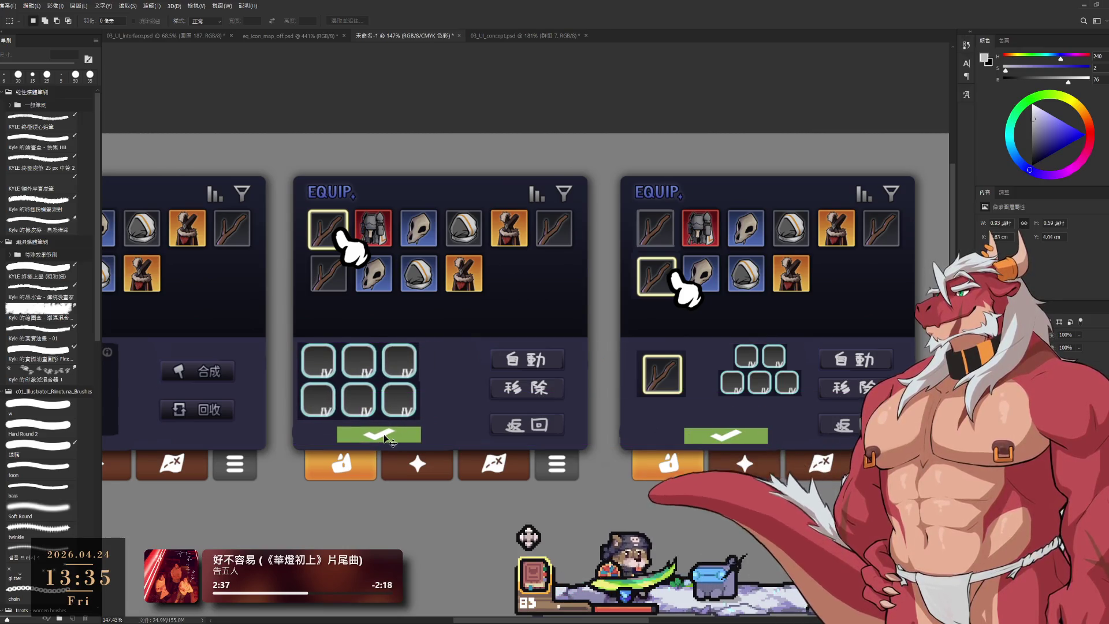
click(397, 437)
drag(410, 435, 392, 434)
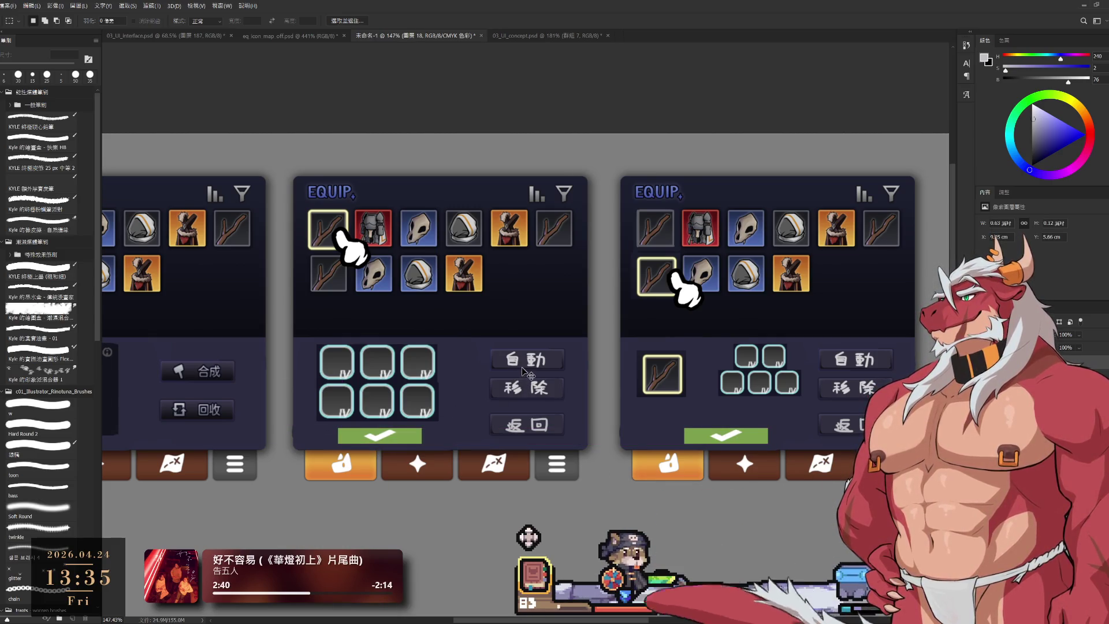
scroll(477, 390, down, 3)
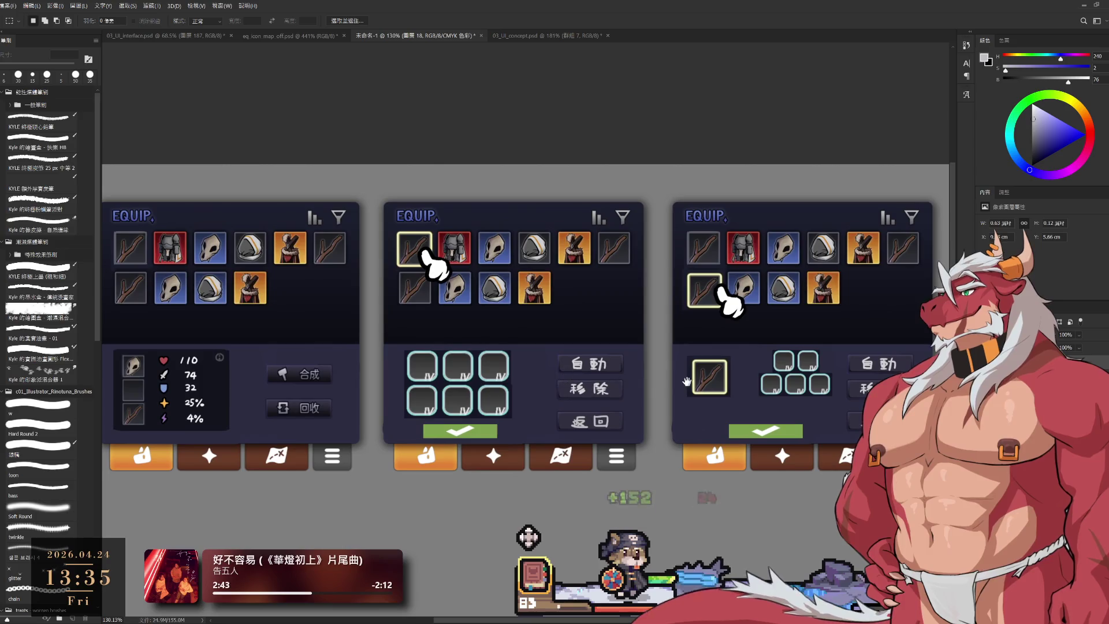
Move the five-slot cluster down and shift the single item slot slightly right and down.
drag(797, 384, 797, 394)
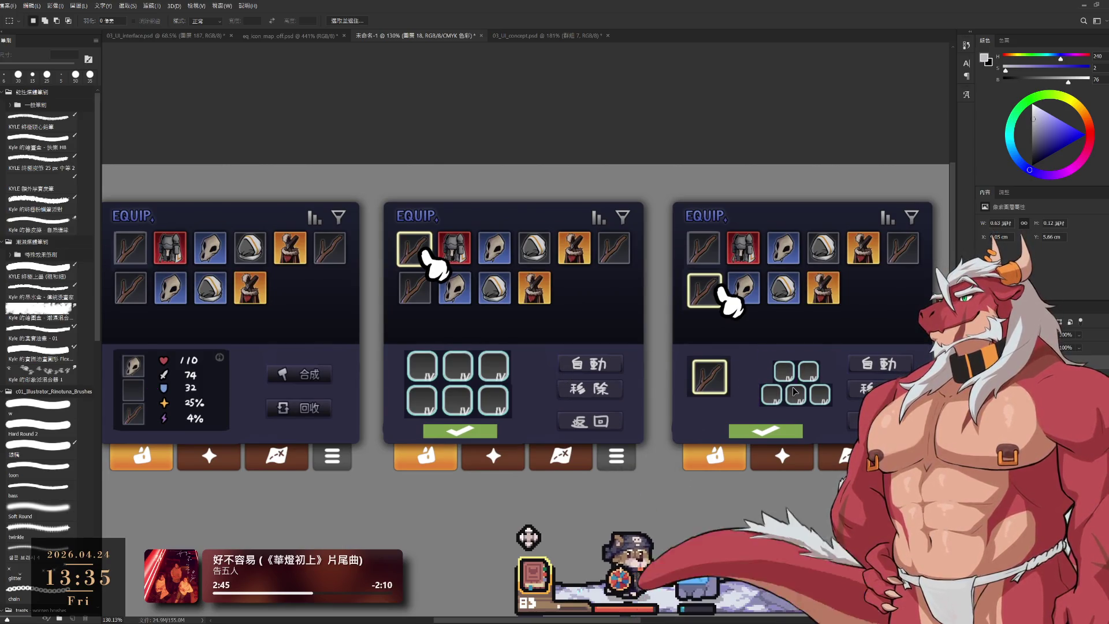
drag(710, 378, 714, 382)
click(713, 380)
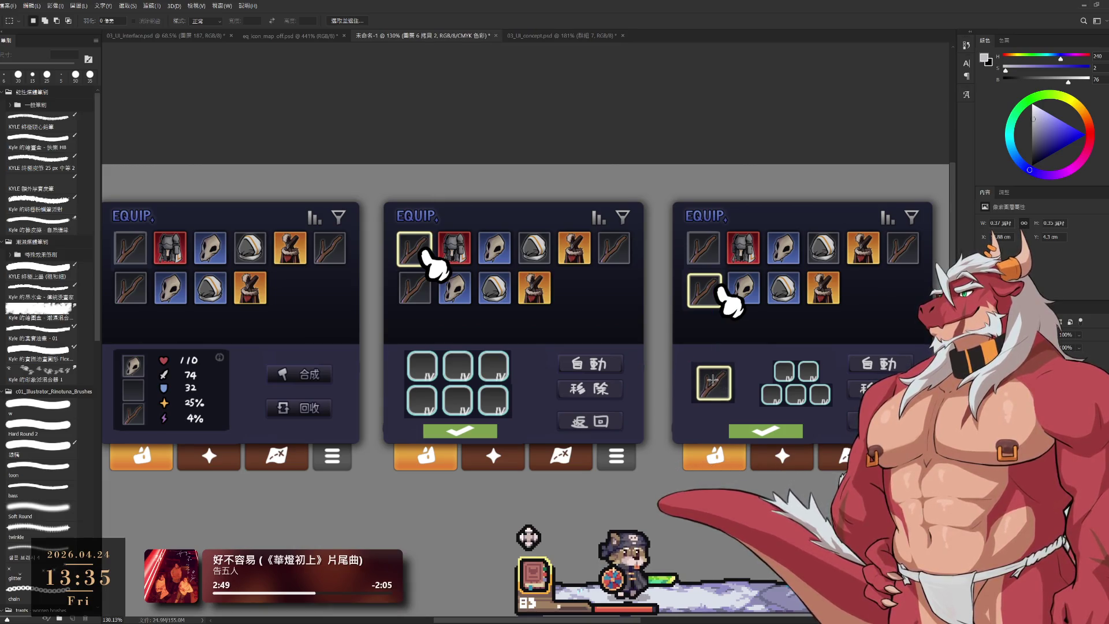
Load a slightly larger hard round brush with the slot frame's pale yellow sampled.
scroll(742, 386, up, 3)
key(b)
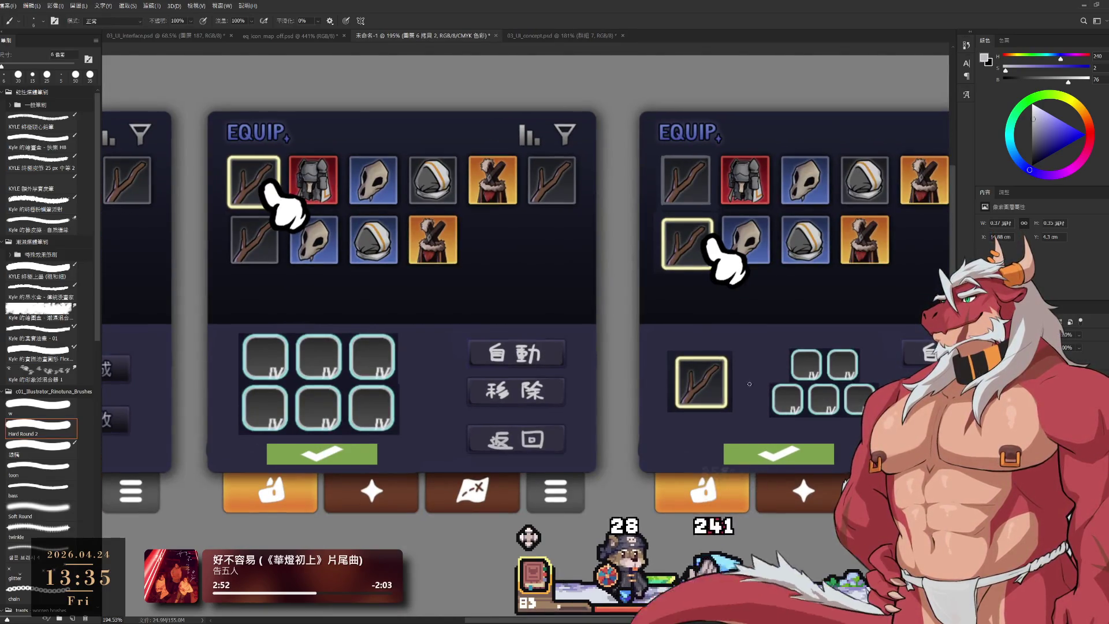
alt+click(726, 383)
key(bracketright)
ctrl+click(746, 383)
Paint a small light-grey left-pointing arrow between the single weapon slot and the five-slot cluster, then tidy it with a fine eraser.
key(bracketright)
alt+click(745, 520)
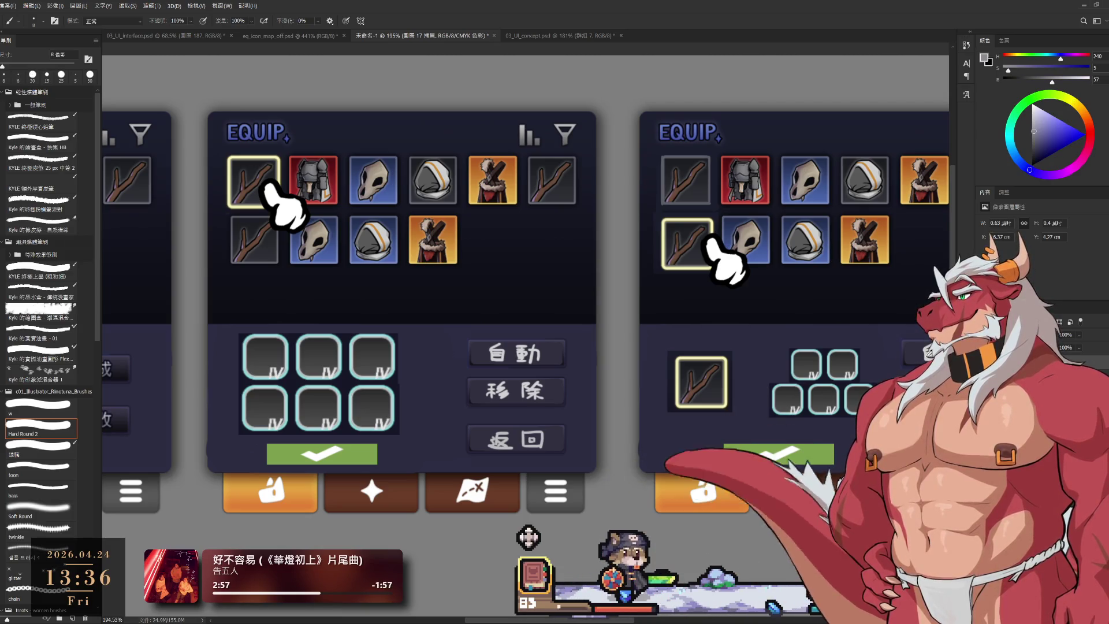
alt+click(927, 351)
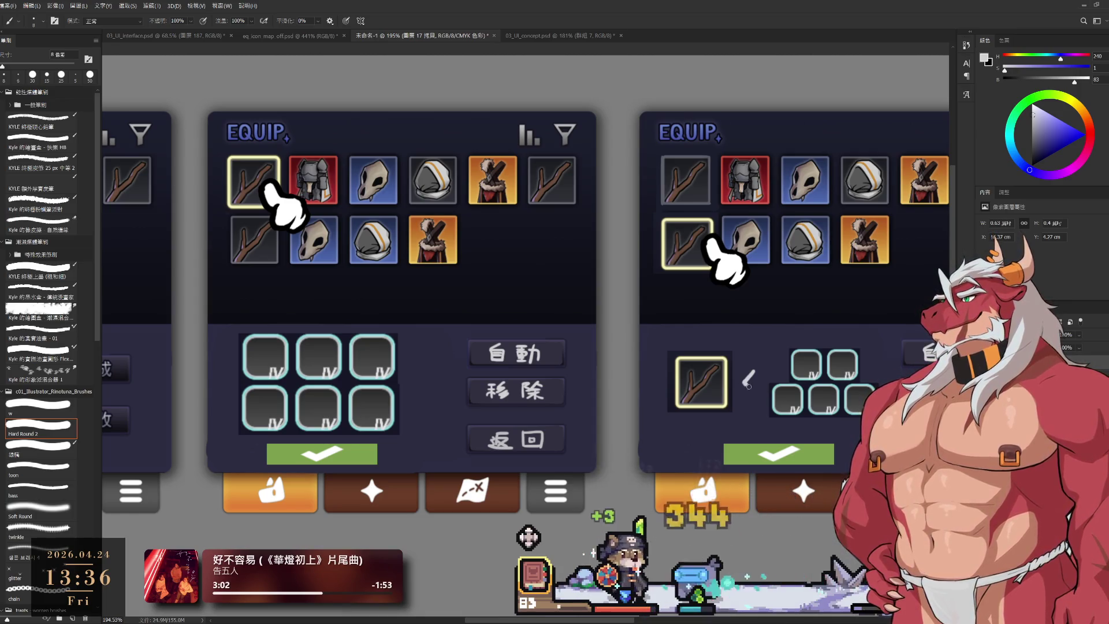
drag(753, 374, 752, 388)
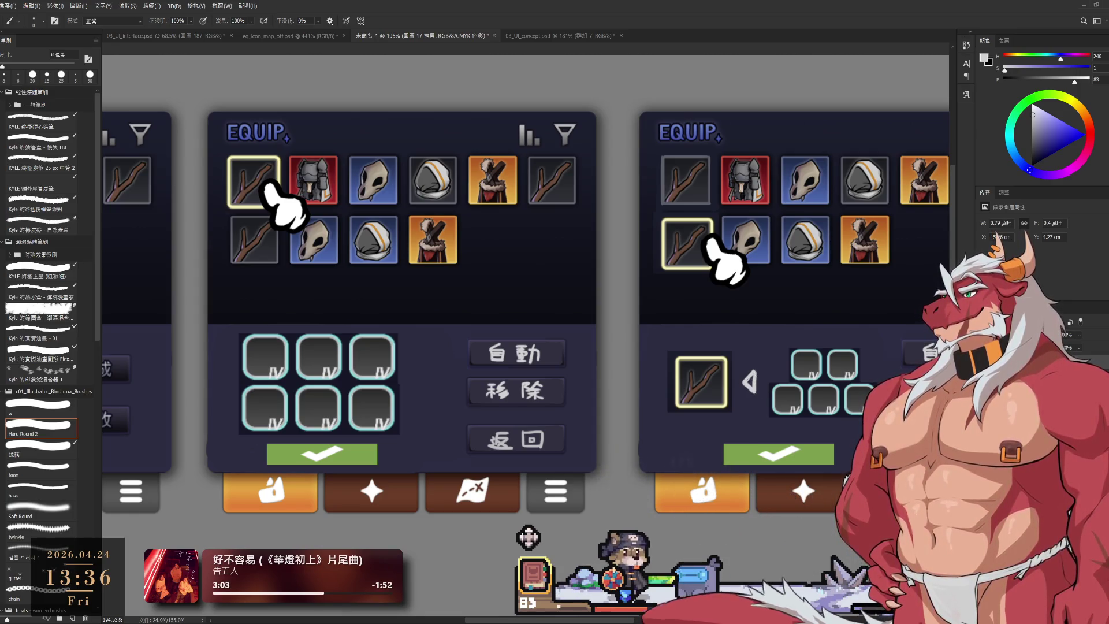
key(e)
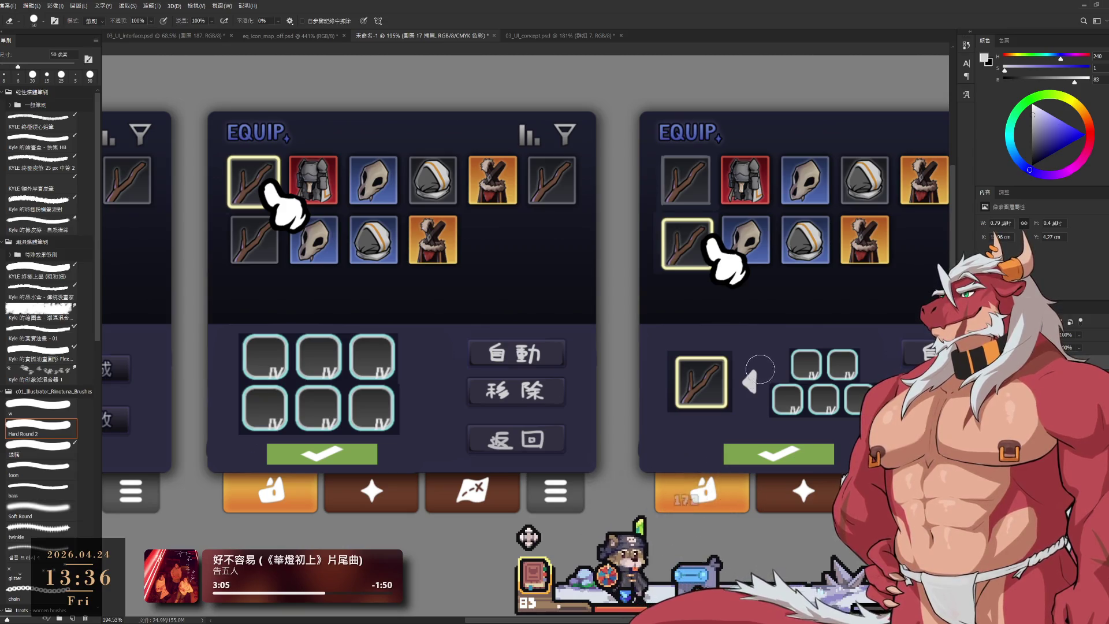
key(bracketleft)
key(bracketleft)
key(bracketleft)
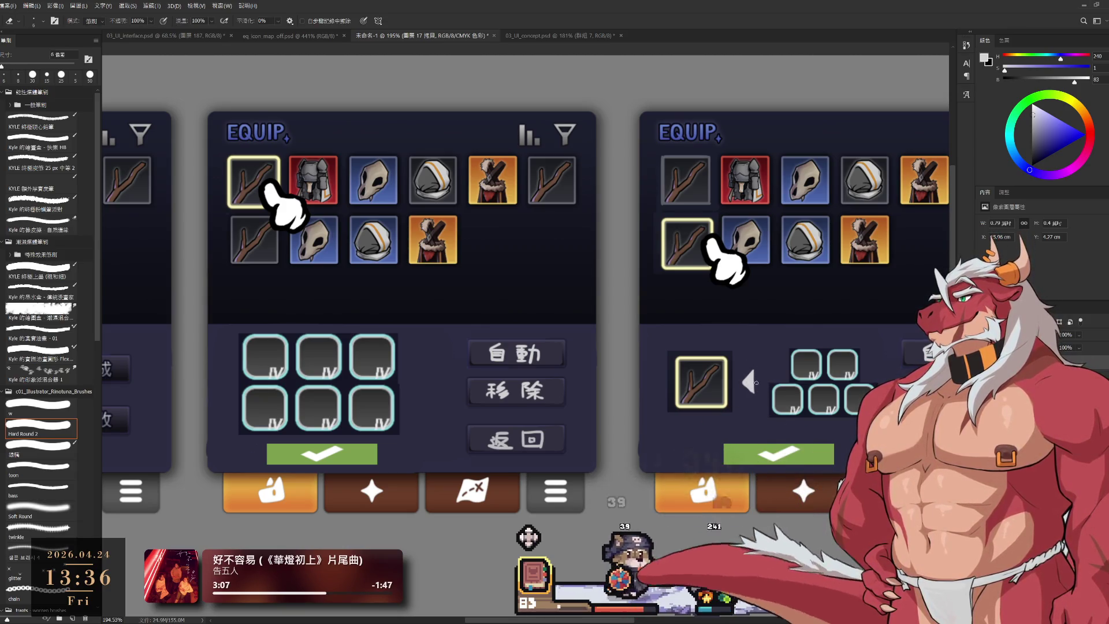
scroll(755, 402, down, 5)
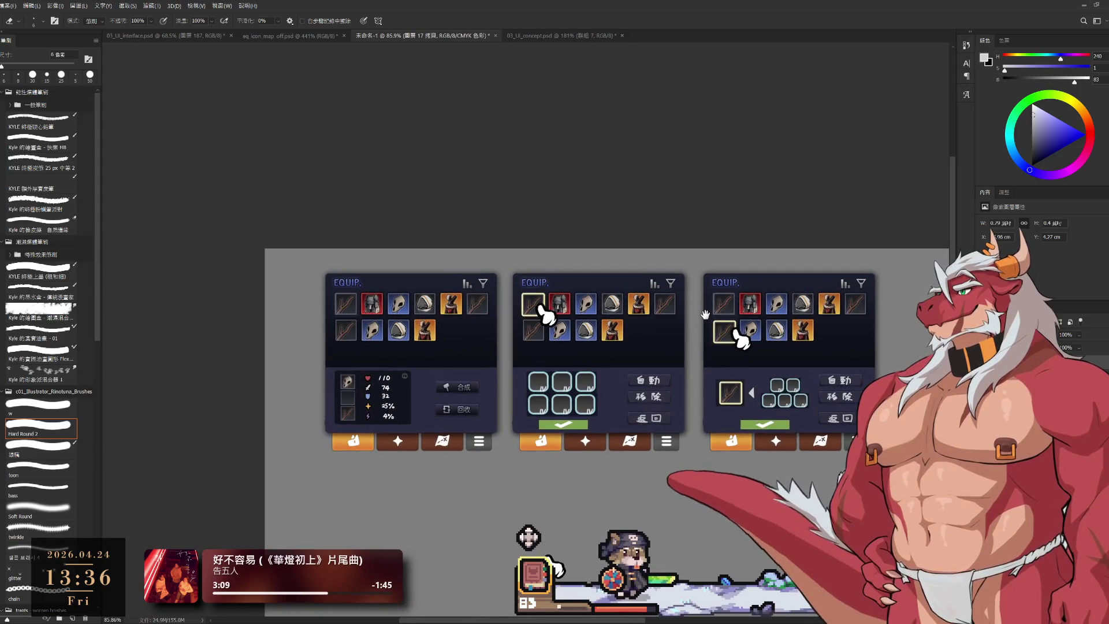
Copy the crafting popup's tier-percentage bar with its 高品質率 label, hide layer 16, and paste the bar onto a new layer.
scroll(572, 402, up, 4)
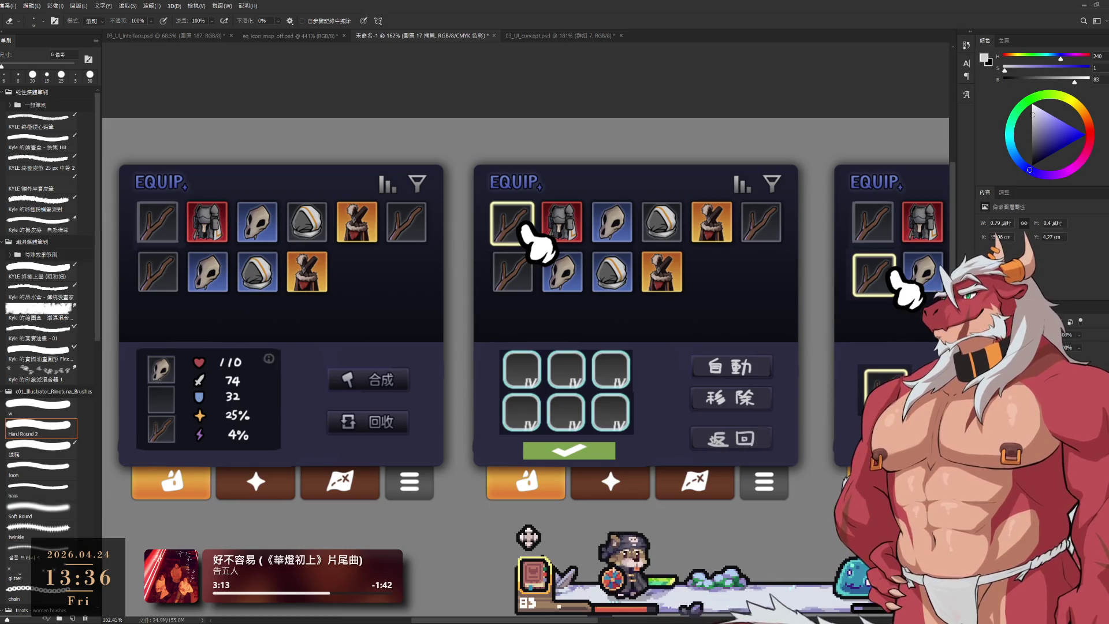
drag(759, 523, 625, 400)
key(m)
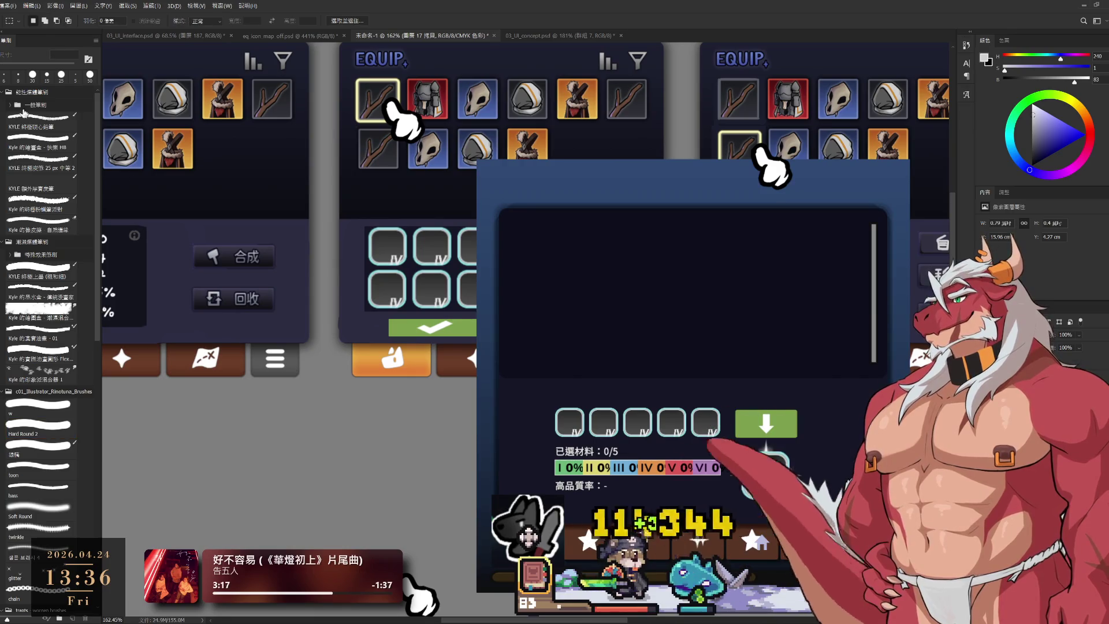
drag(552, 459, 729, 492)
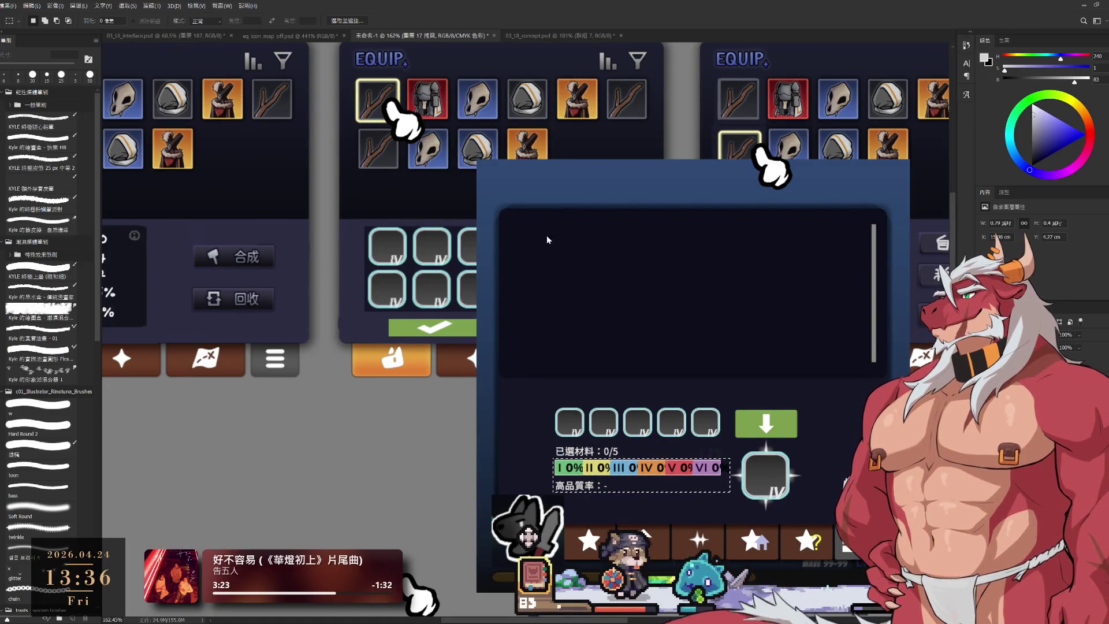
ctrl+click(643, 320)
key(ctrl+d)
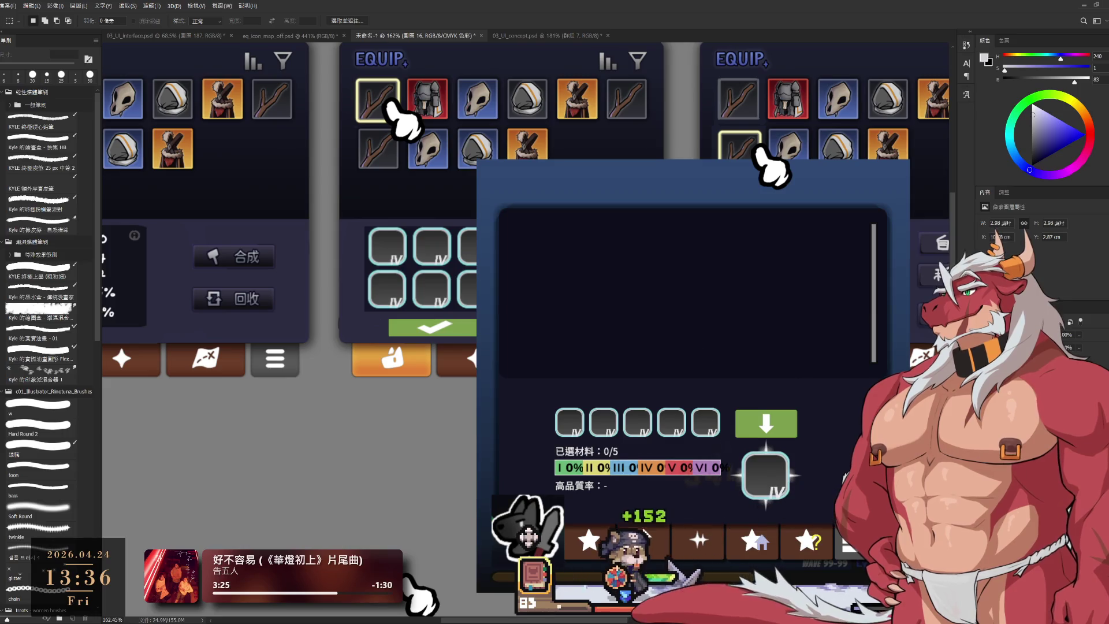
key(ctrl+x)
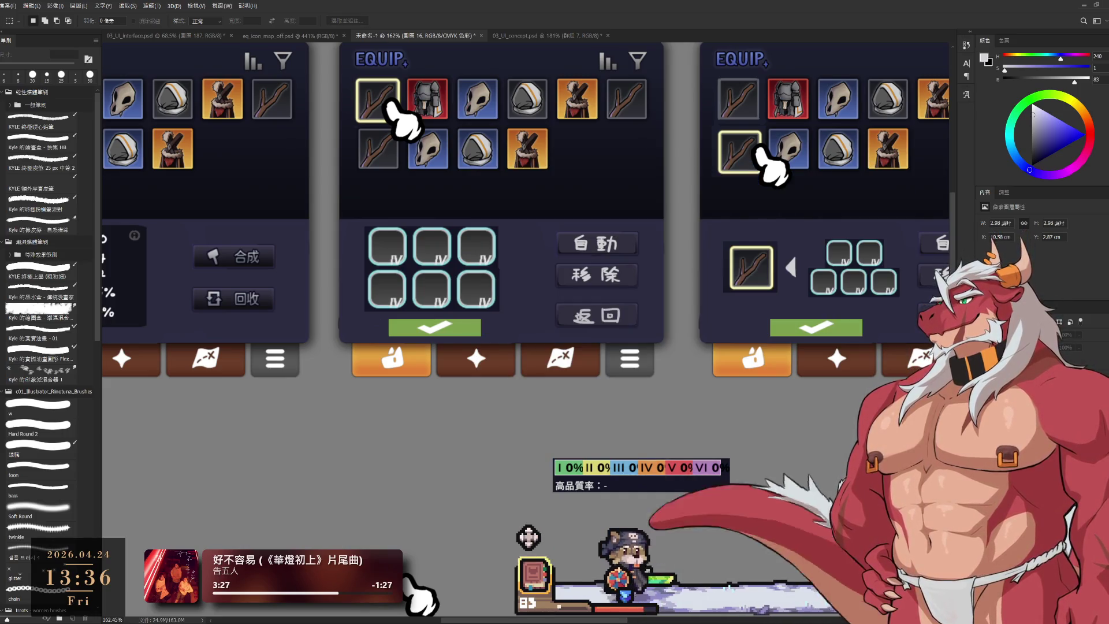
key(ctrl+v)
key(ctrl+t)
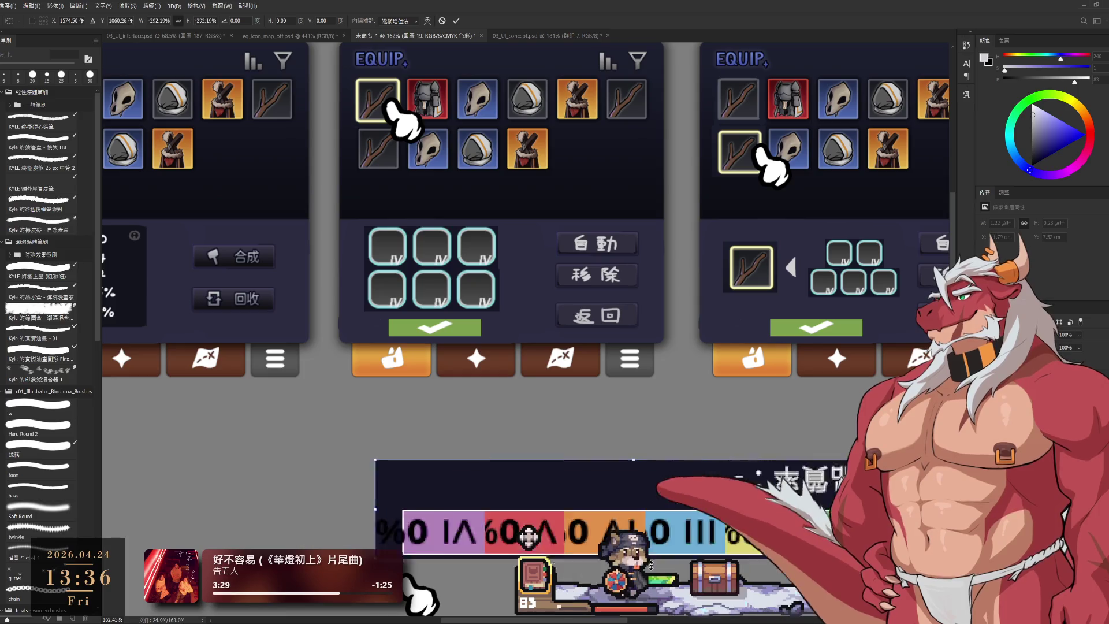
Restore the pasted bar's size, rotate it 90° upright, and scale it between the middle panel's grid and buttons.
drag(528, 536, 528, 538)
drag(634, 550, 634, 426)
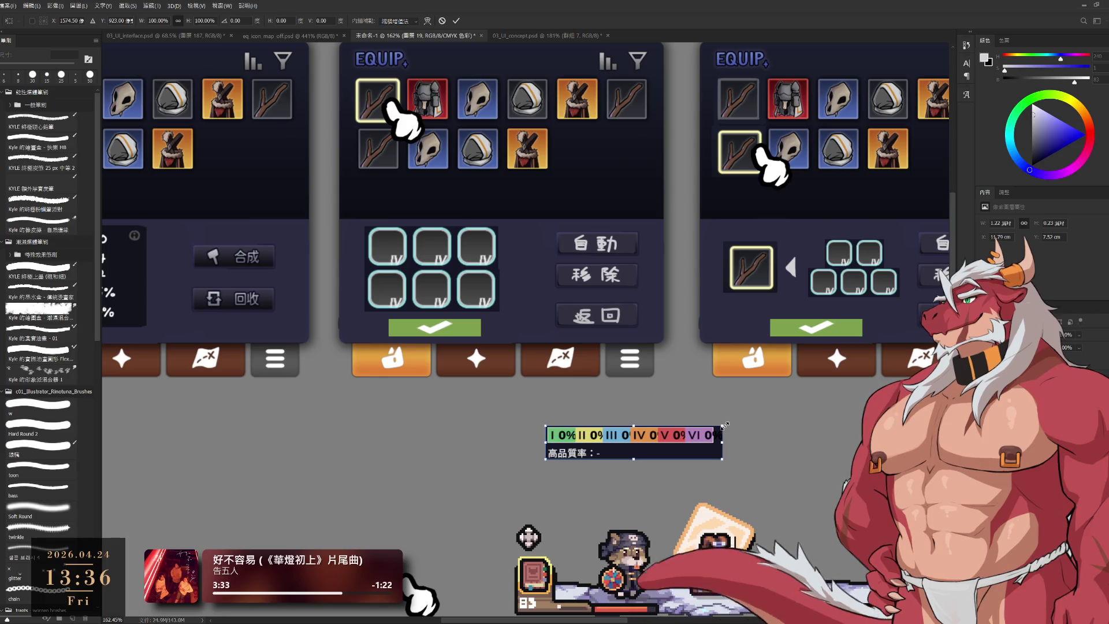
mouse_move(721, 418)
mouse_down()
mouse_move(686, 516)
mouse_move(659, 529)
mouse_up()
mouse_move(617, 442)
mouse_down()
mouse_move(528, 343)
mouse_move(566, 405)
mouse_move(634, 445)
mouse_move(529, 286)
mouse_move(523, 294)
mouse_up()
mouse_move(526, 344)
mouse_down()
mouse_move(532, 309)
mouse_move(572, 359)
mouse_move(682, 415)
mouse_move(653, 415)
mouse_move(696, 415)
mouse_up()
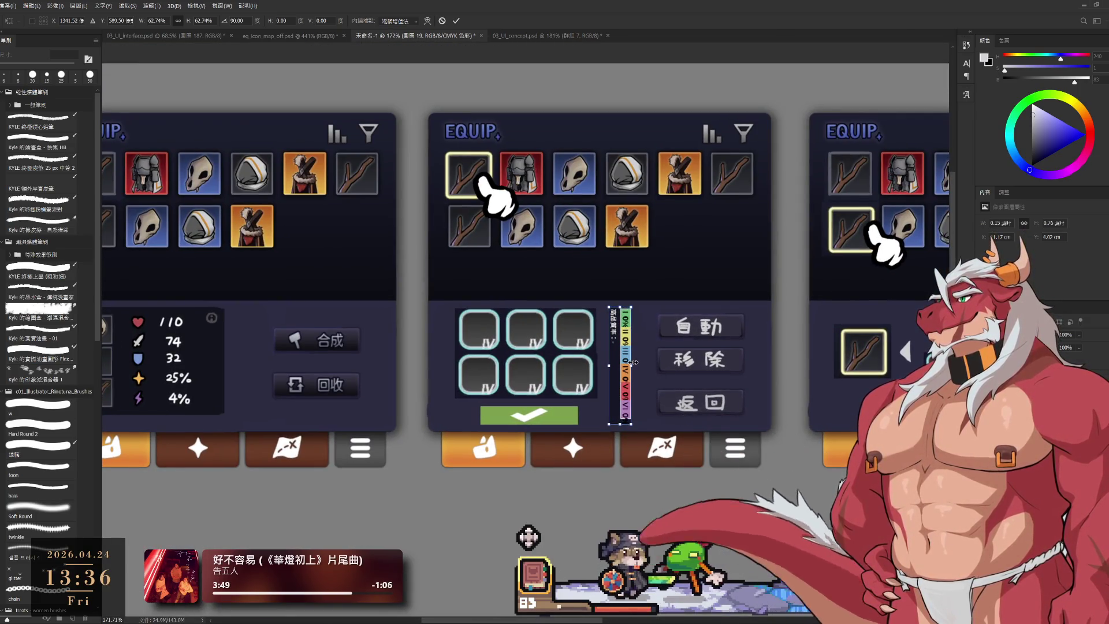
click(456, 21)
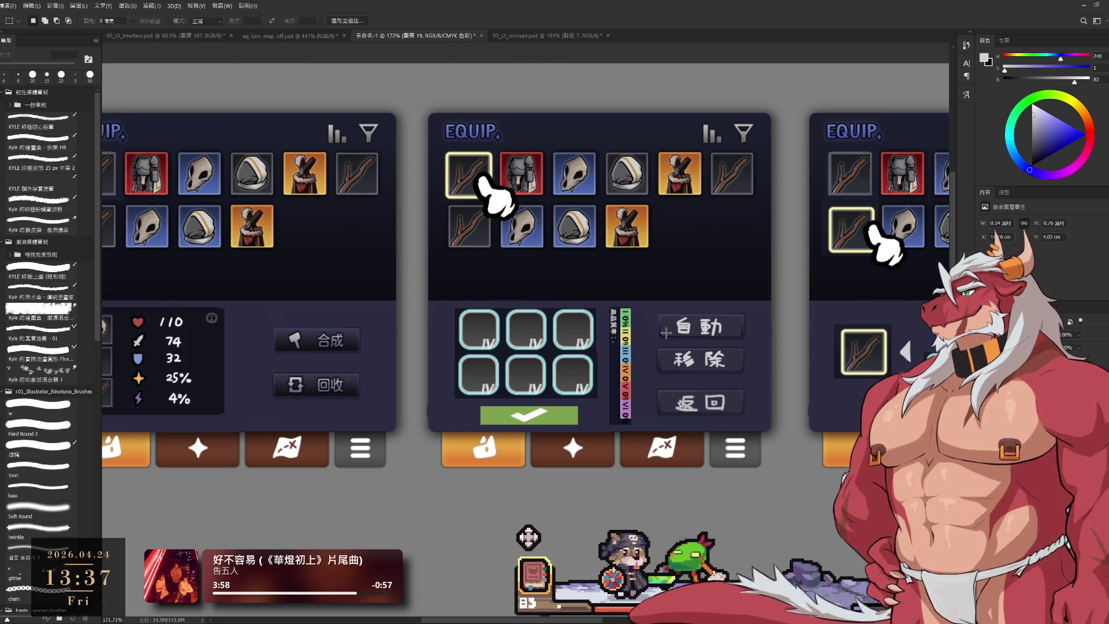
Erase the quality-rate label and flip the colour bar 180° so tiers run bottom-up.
key(e)
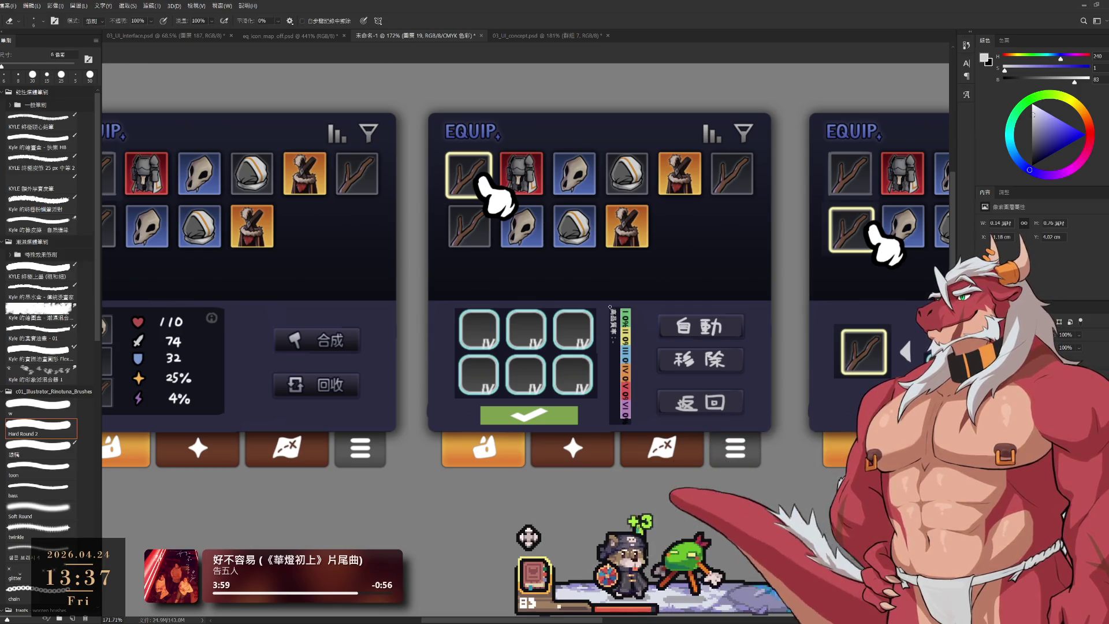
drag(613, 305, 614, 424)
key(ctrl+t)
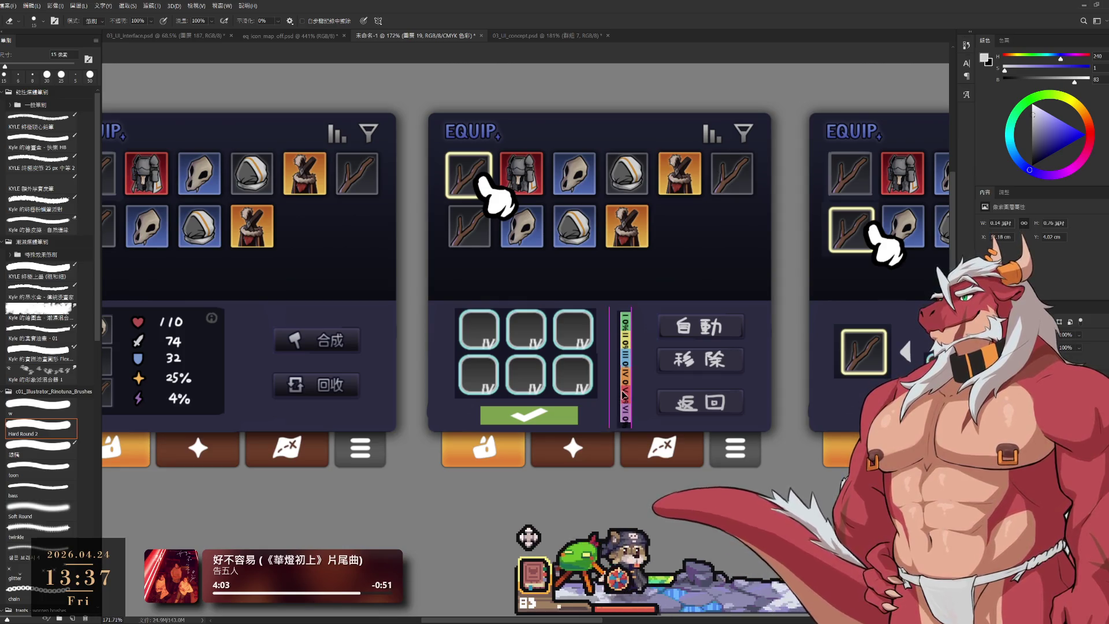
mouse_move(659, 466)
mouse_down()
mouse_move(634, 472)
mouse_move(658, 466)
mouse_up()
key(Return)
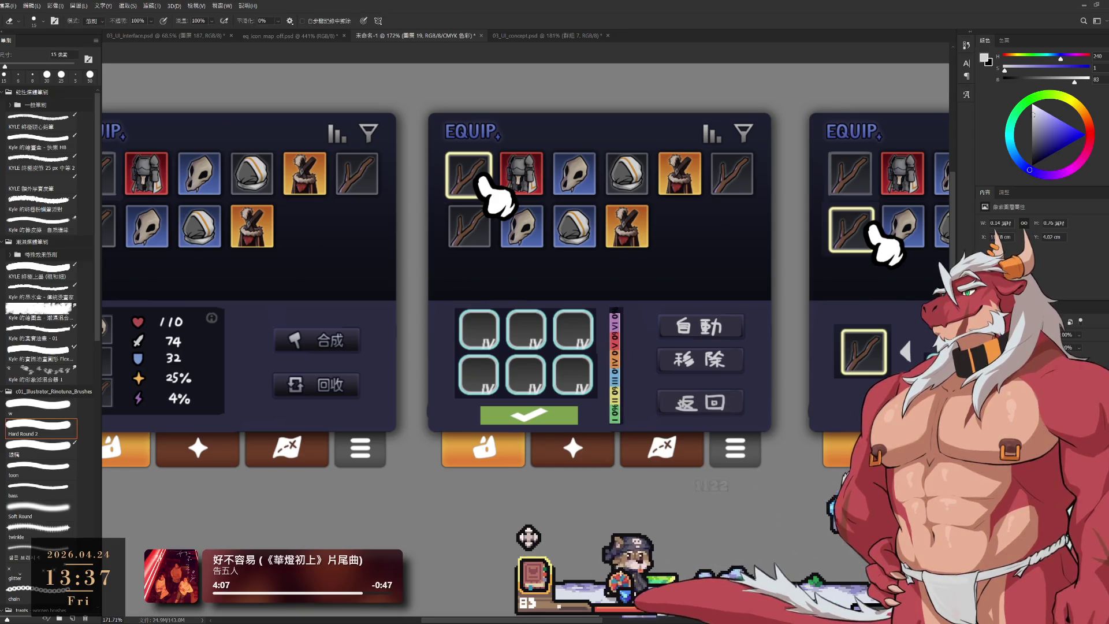
mouse_move(617, 378)
mouse_down()
mouse_move(642, 364)
mouse_move(611, 364)
mouse_up()
Widen the colour bar to about 119% and reopen the game's inventory book.
key(ctrl+t)
key(Return)
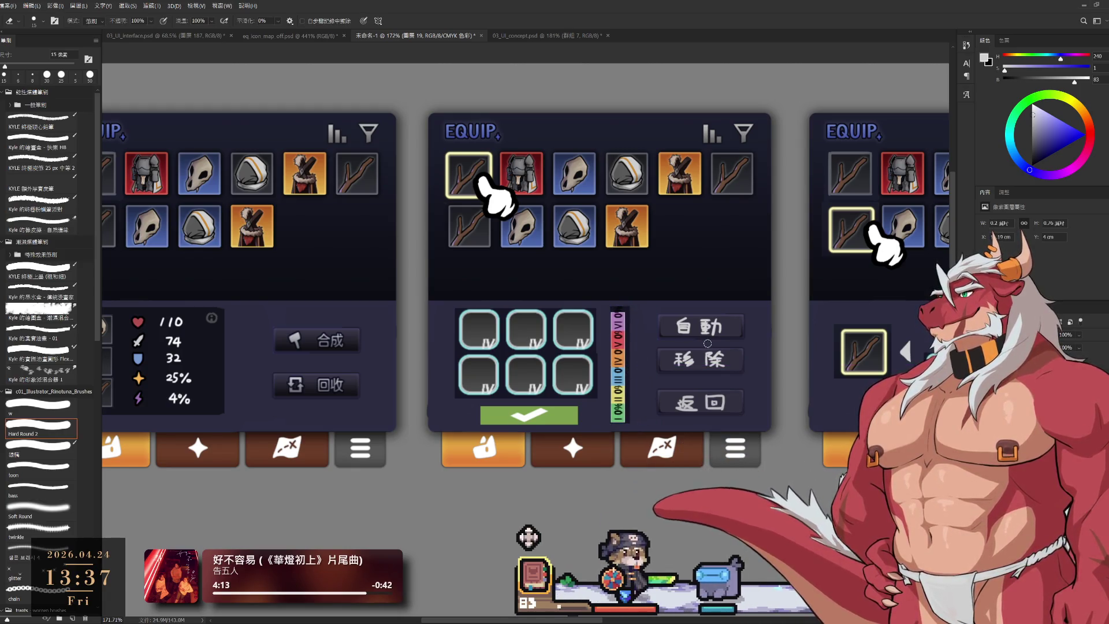
scroll(675, 452, down, 4)
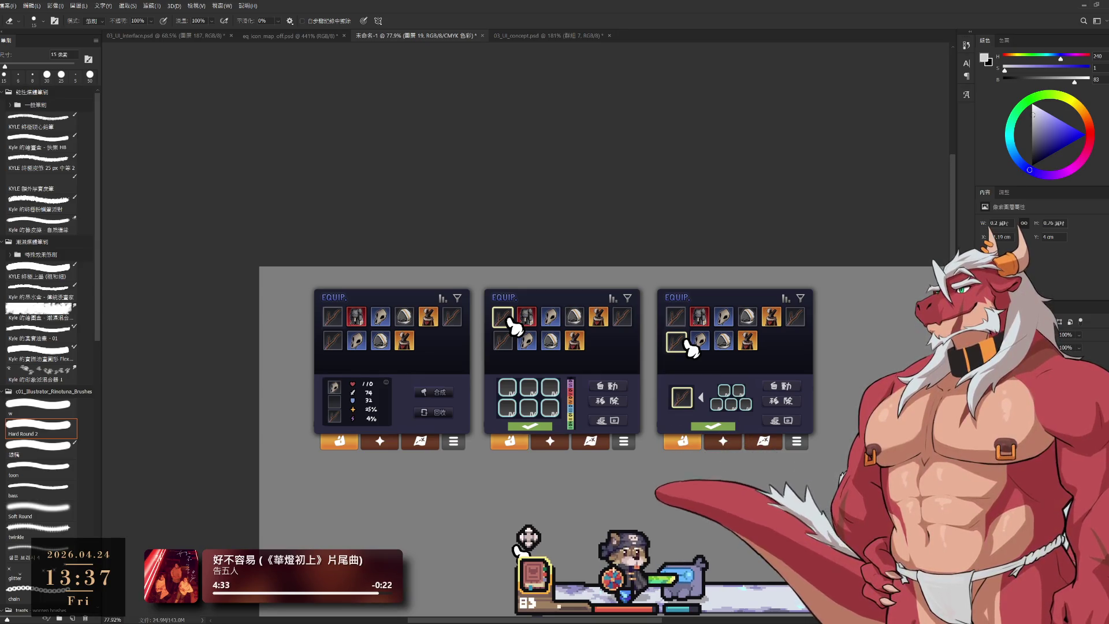
click(534, 575)
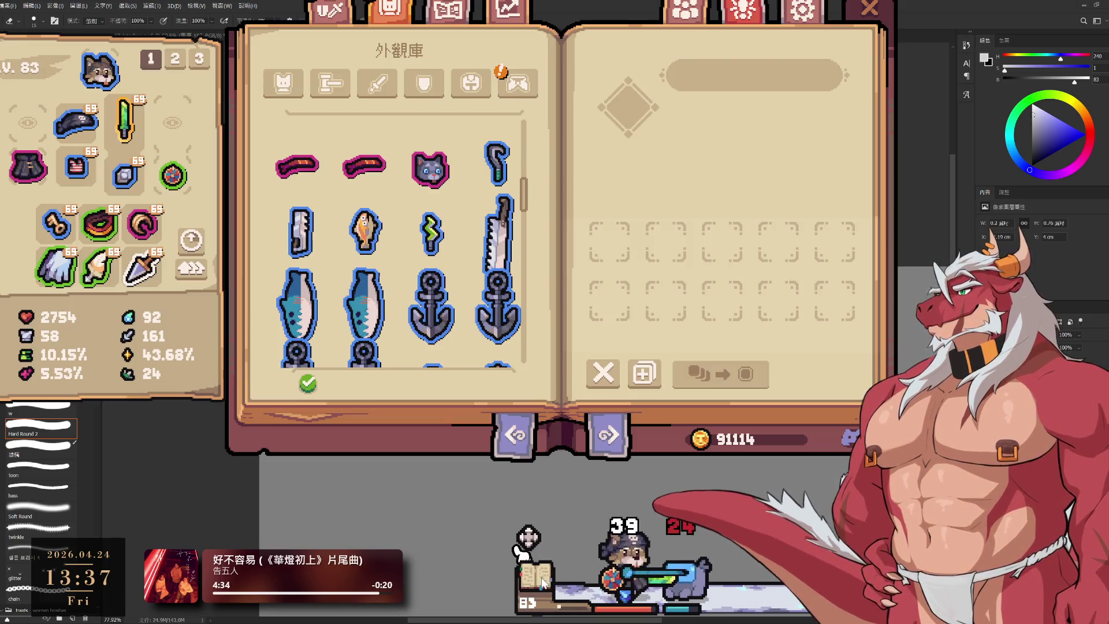
View the 皮革胸甲 leather chest appearance in the appearance library's cosmetics list.
click(506, 87)
click(430, 269)
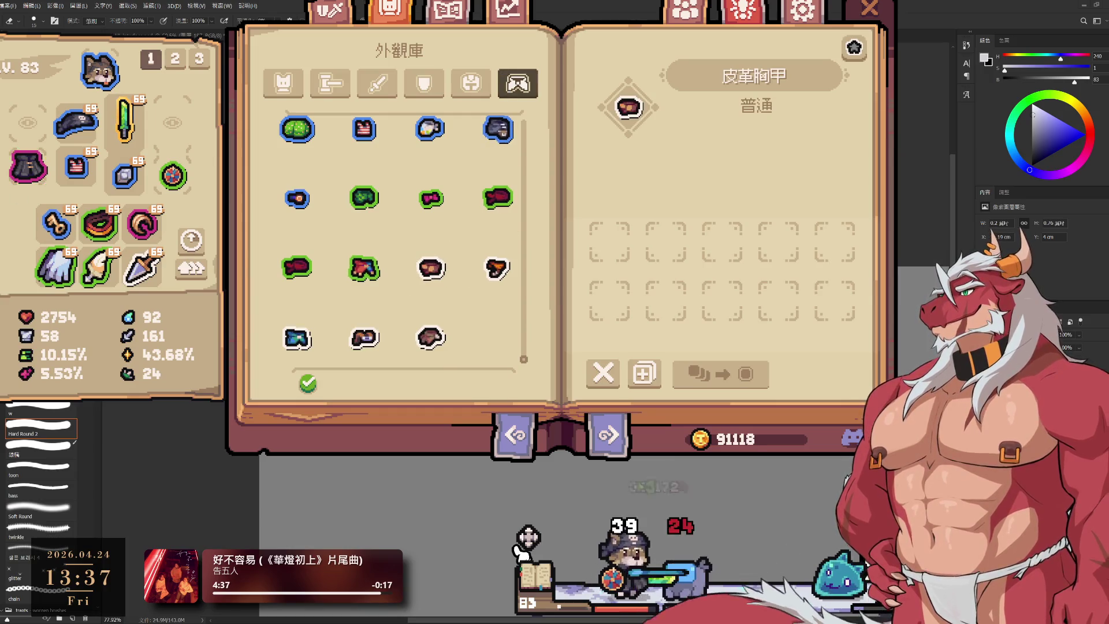
scroll(528, 537, up, 5)
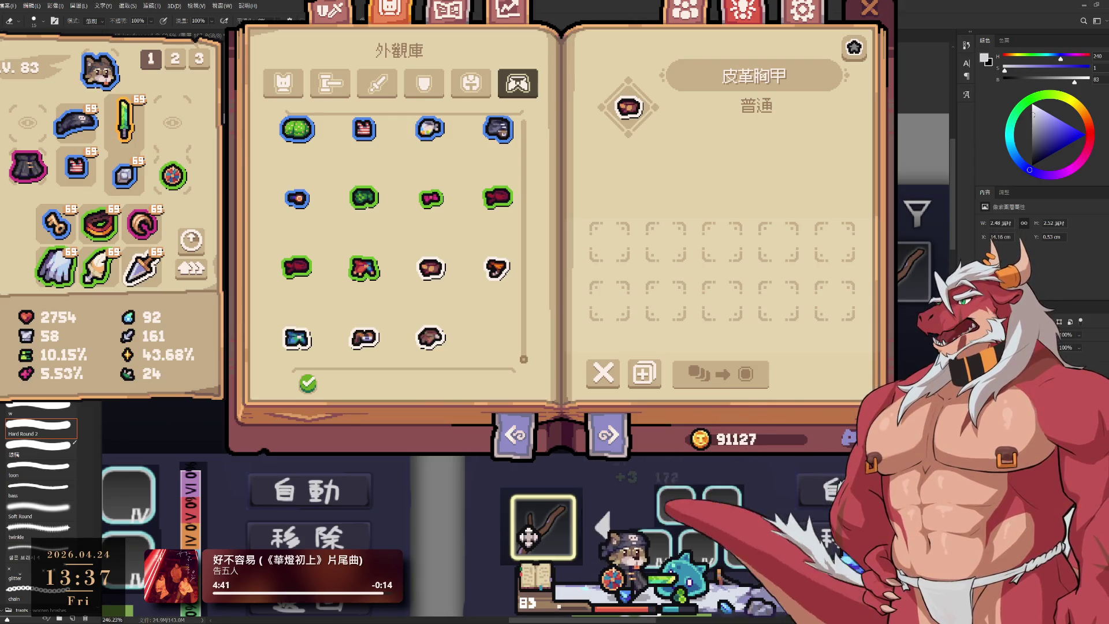
key(b)
scroll(527, 538, right, 3)
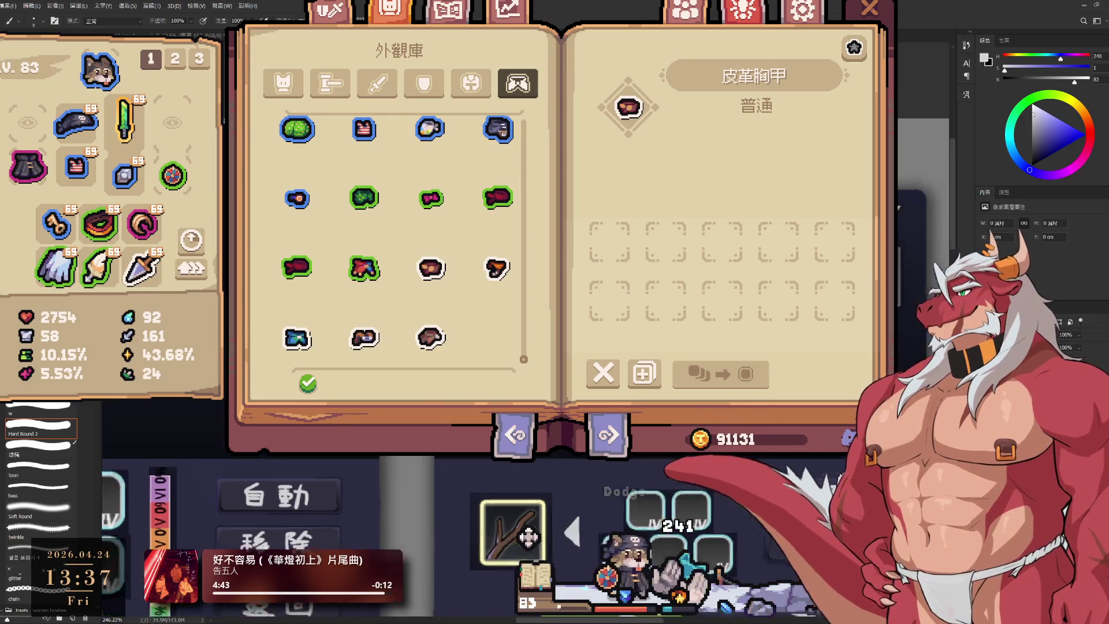
scroll(528, 538, up, 2)
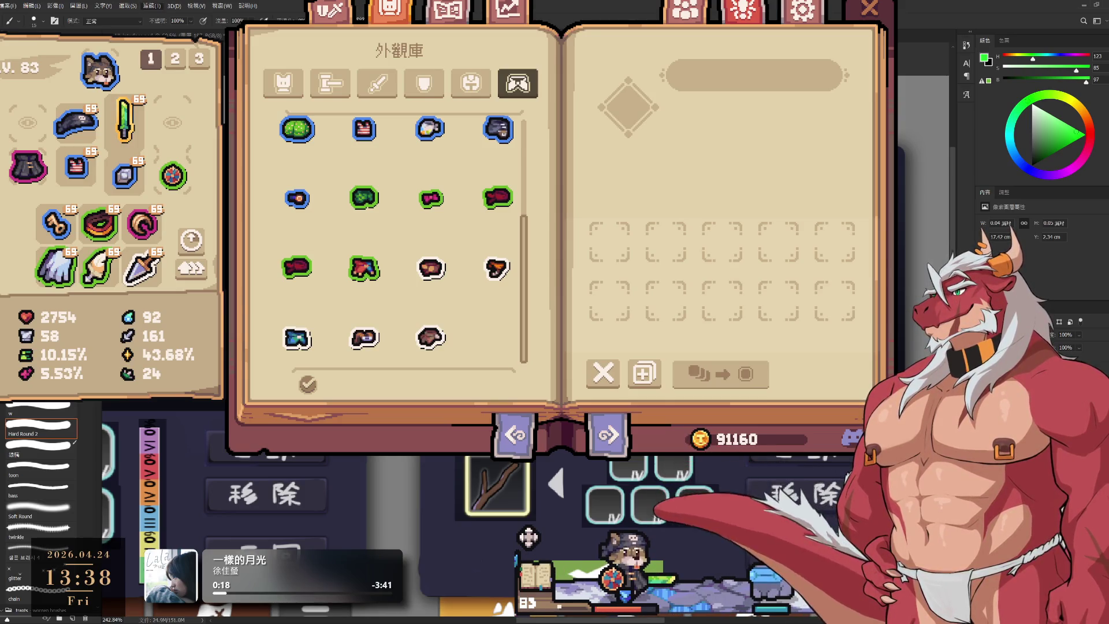
Sample a canvas colour and nudge the current layer slightly down and right with Free Transform.
key(space)
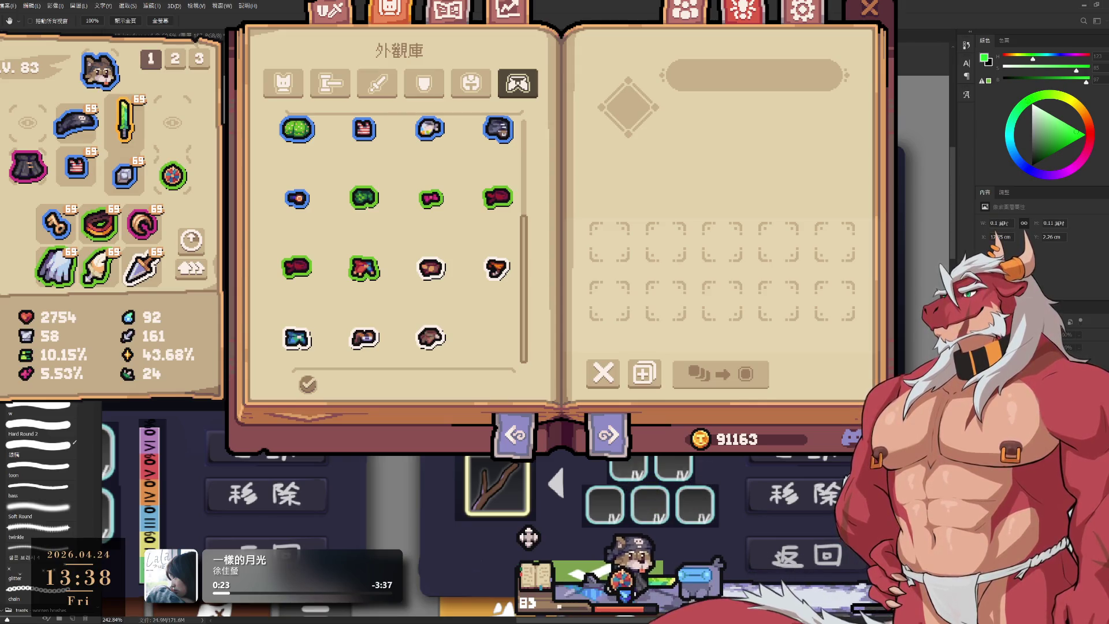
key(i)
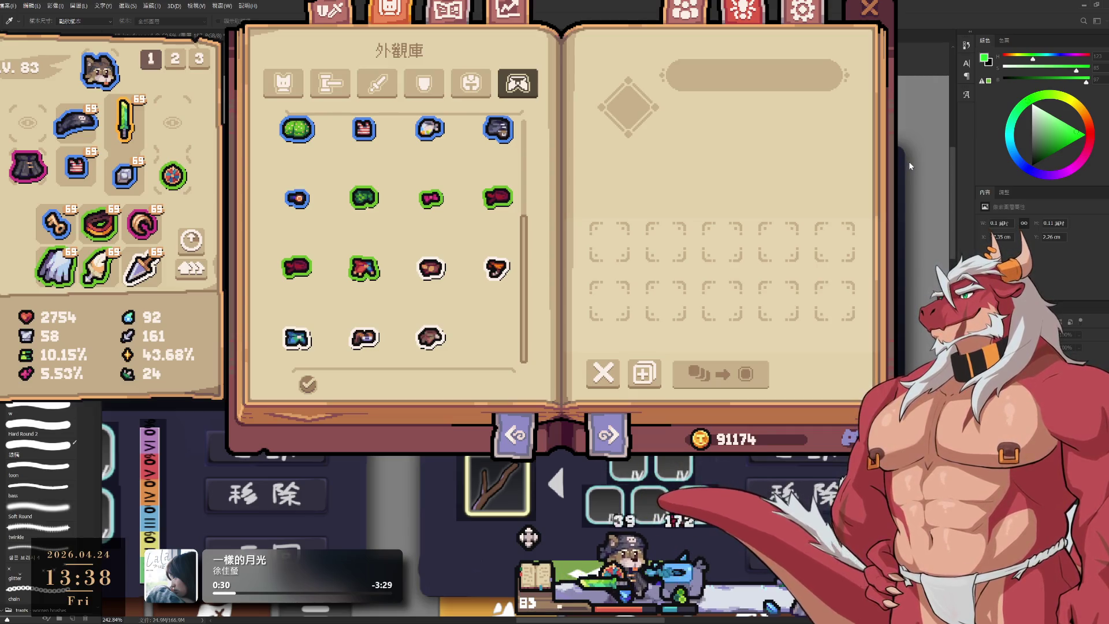
key(b)
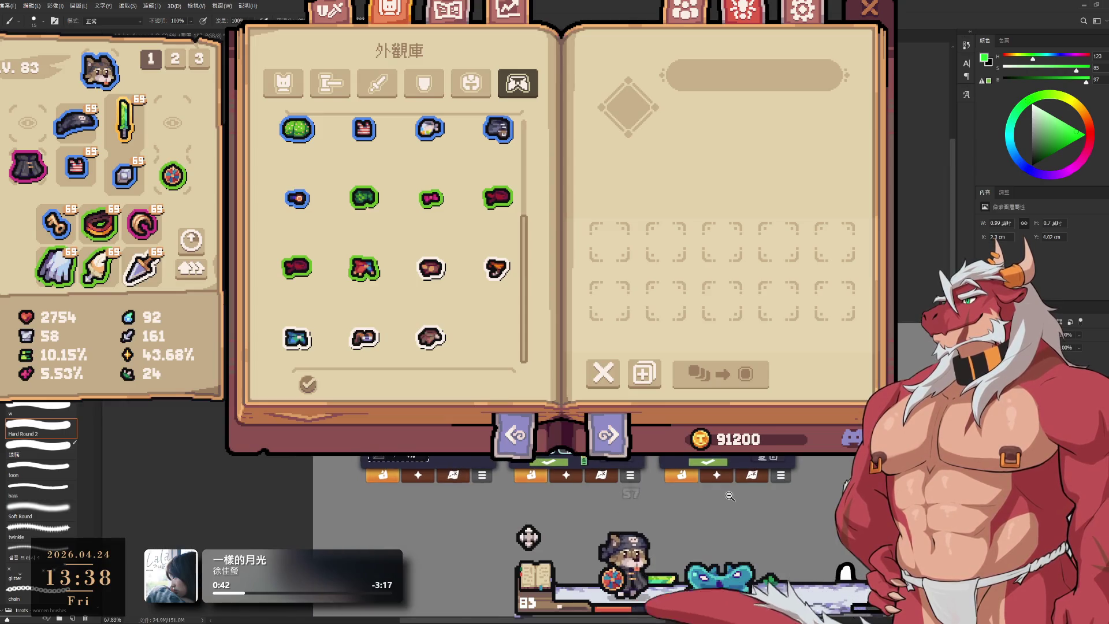
scroll(519, 516, down, 2)
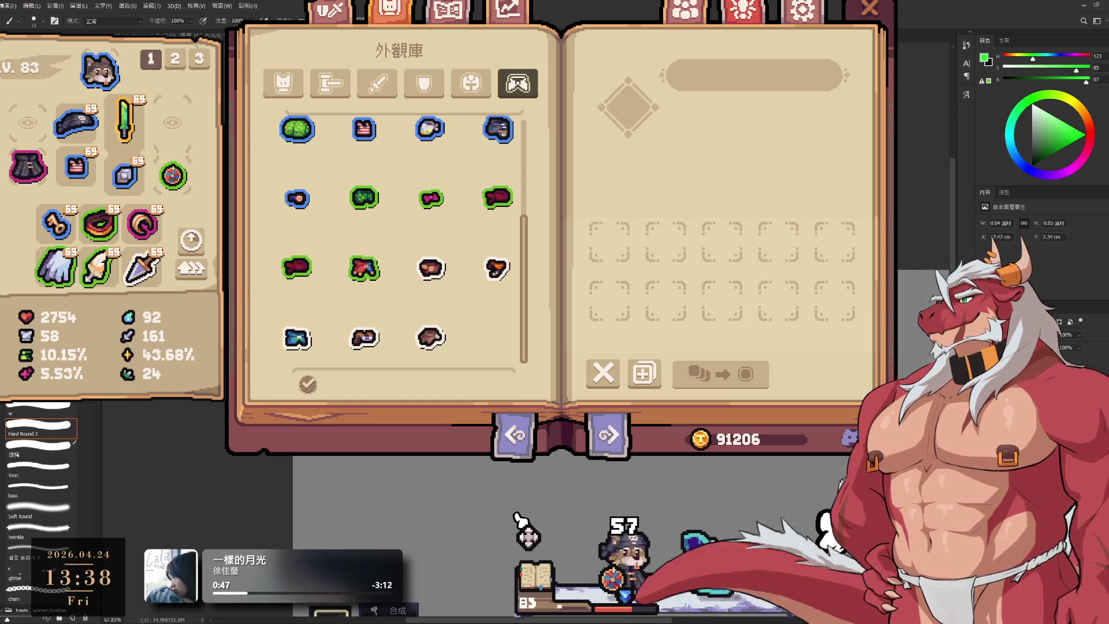
scroll(518, 516, up, 2)
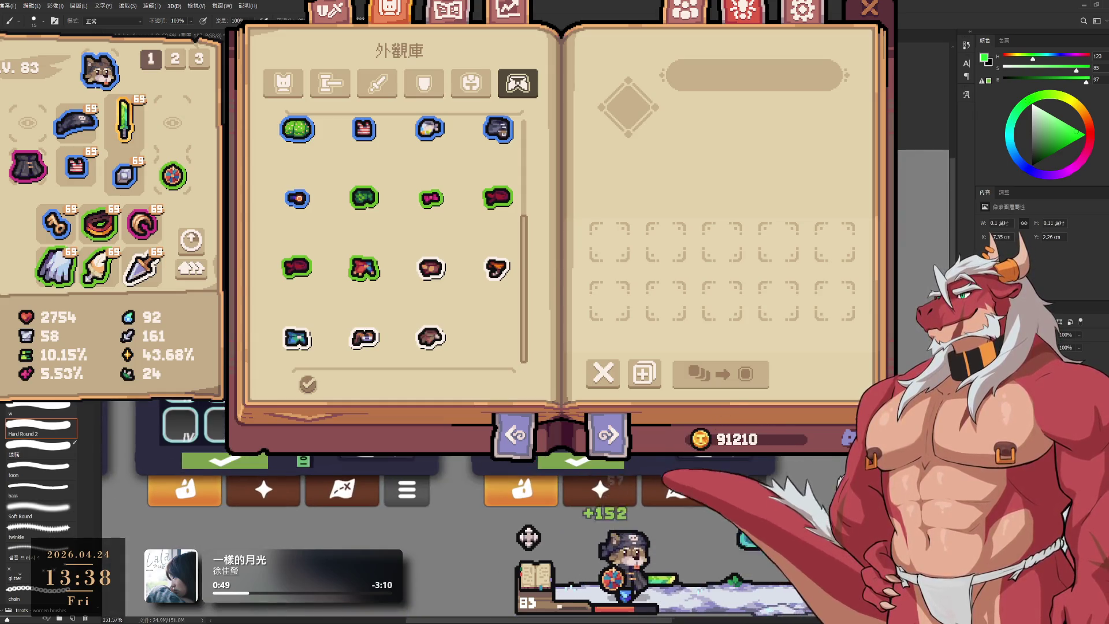
scroll(528, 537, up, 1)
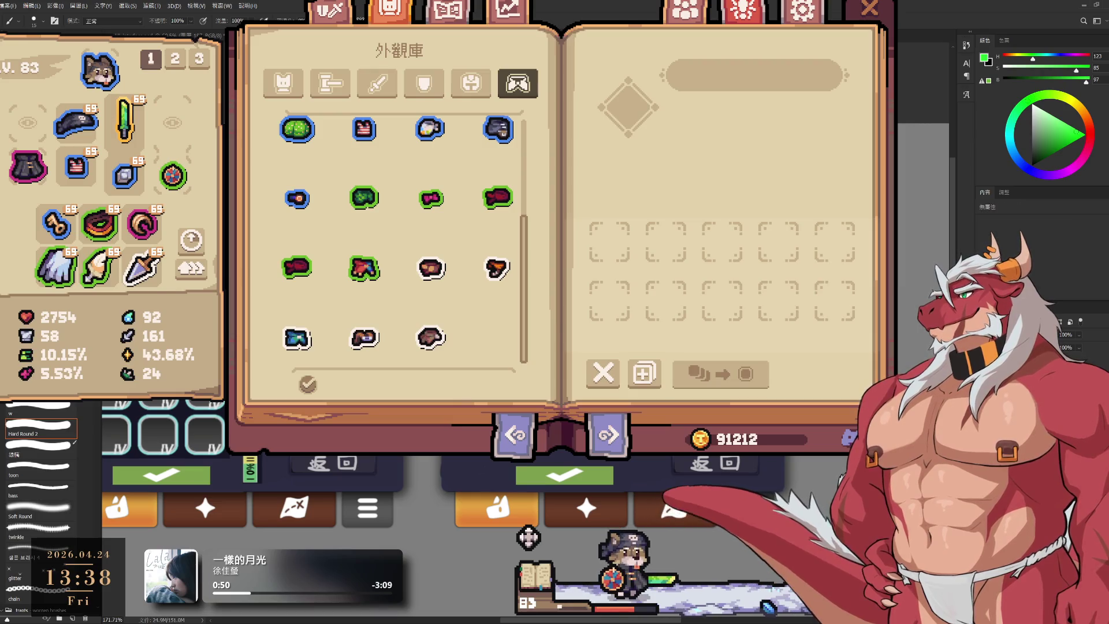
scroll(528, 537, up, 3)
key(ctrl+t)
drag(528, 537, 535, 546)
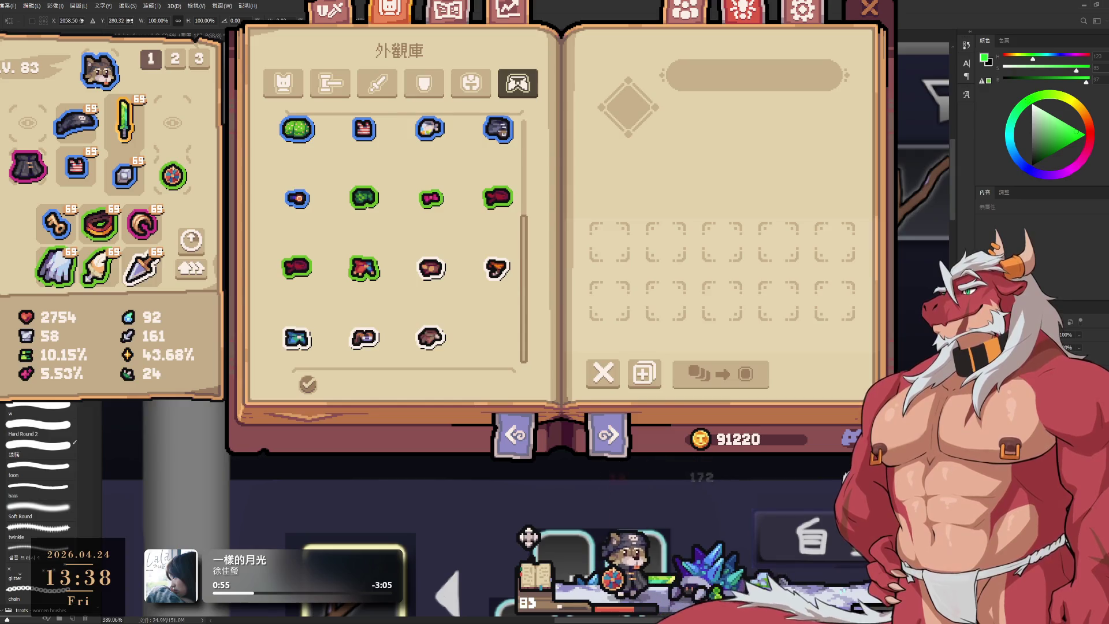
key(Return)
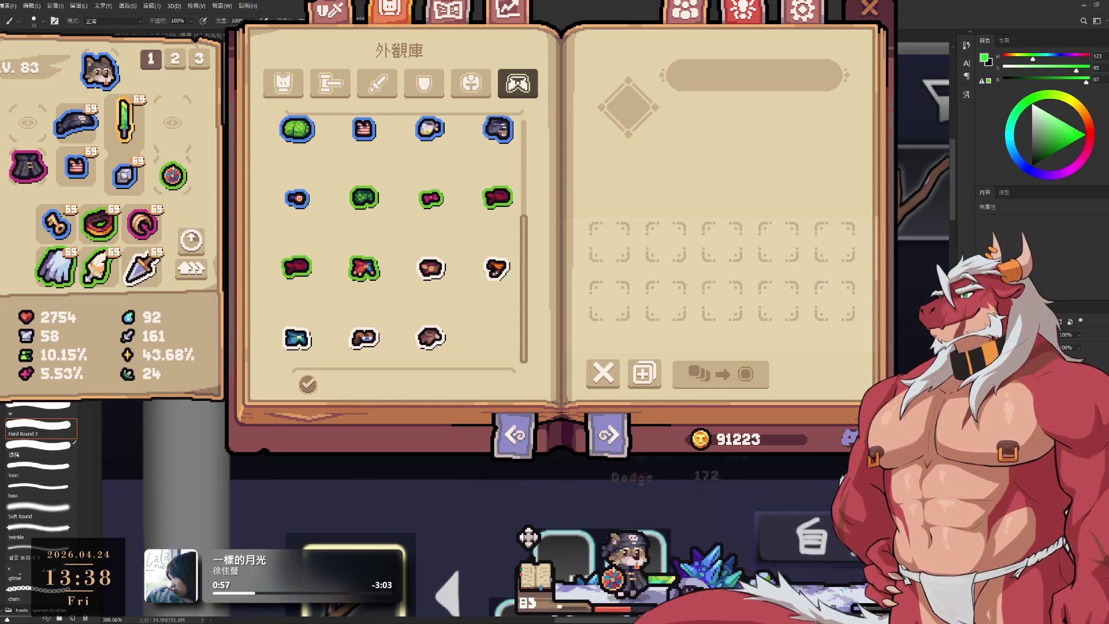
Run several more Free Transform passes on the layer, then fit the canvas back in view.
key(ctrl+t)
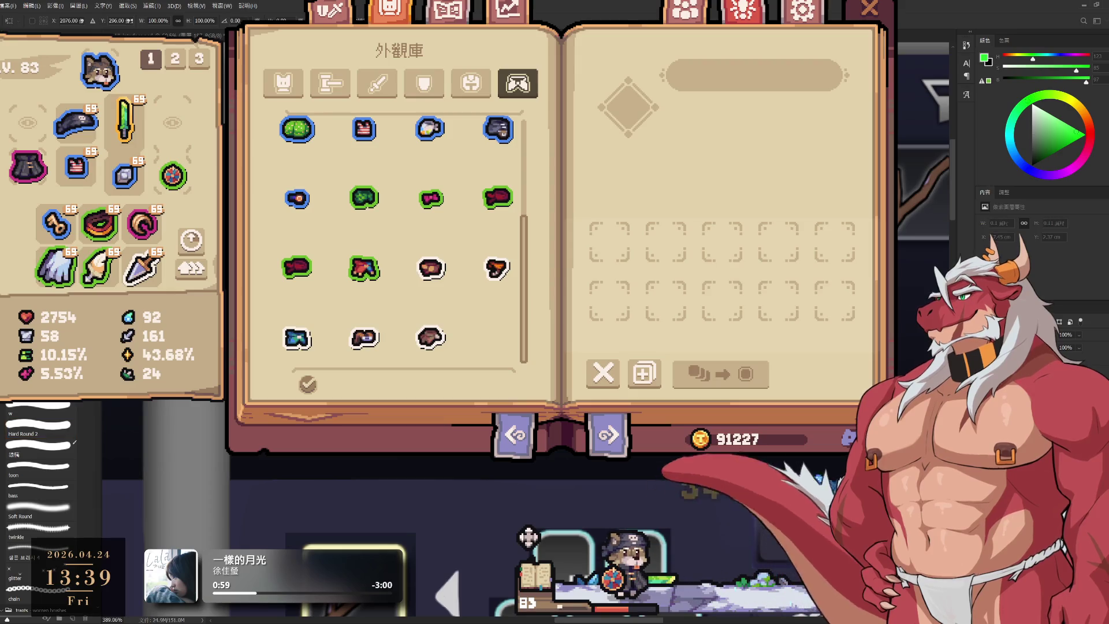
key(Return)
key(ctrl+t)
key(Return)
key(ctrl+t)
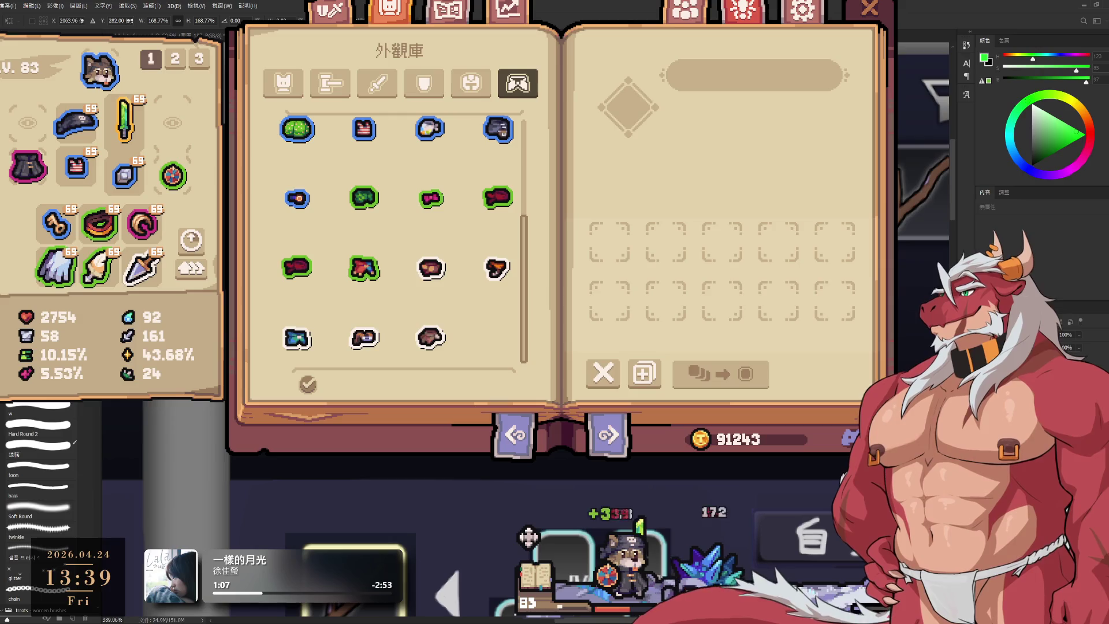
key(Return)
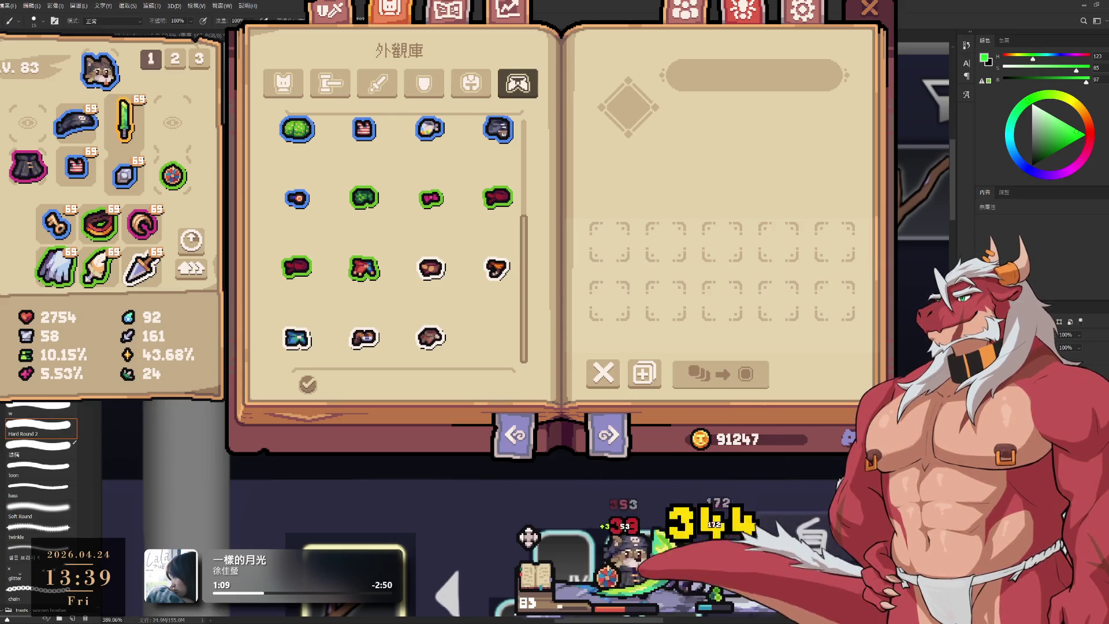
key(ctrl+0)
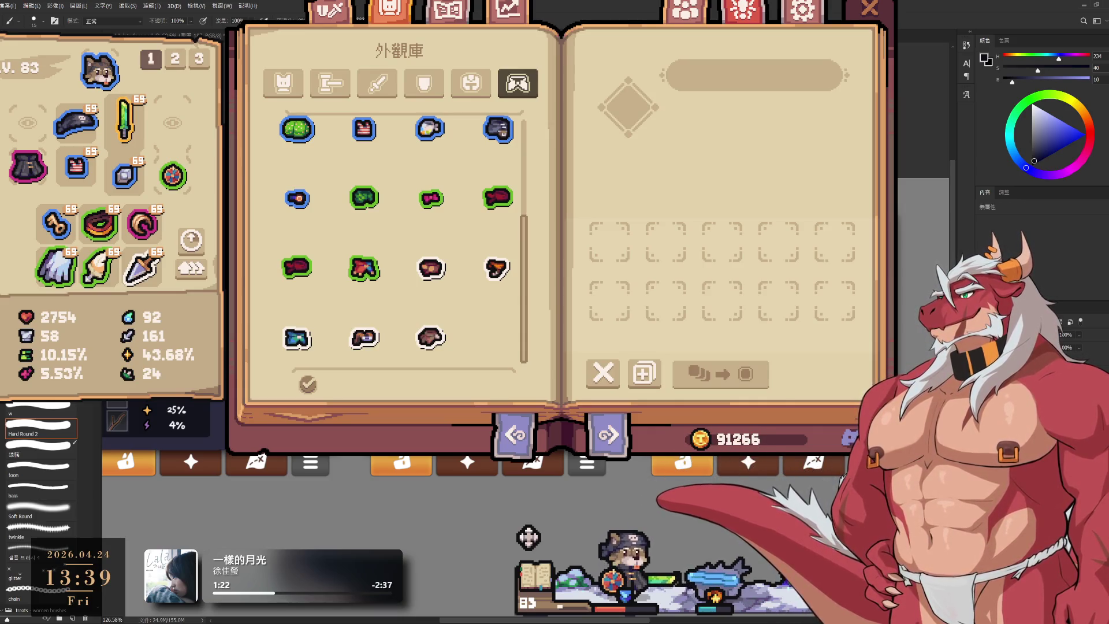
Shift the layer right, choose a different, larger brush preset, and close the appearance library.
key(ctrl+t)
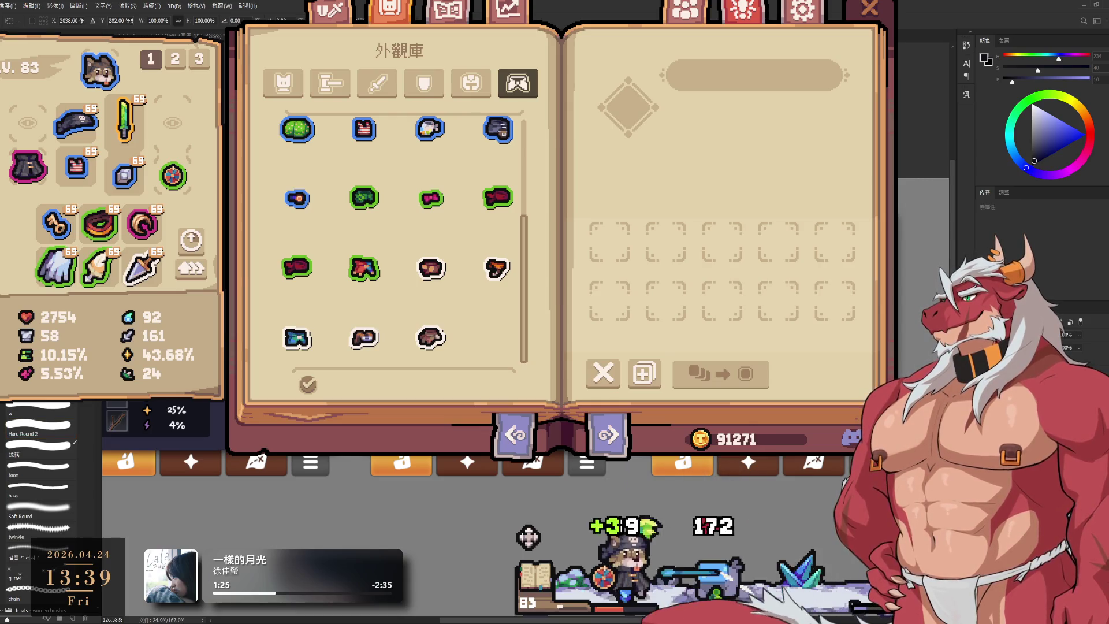
key(Return)
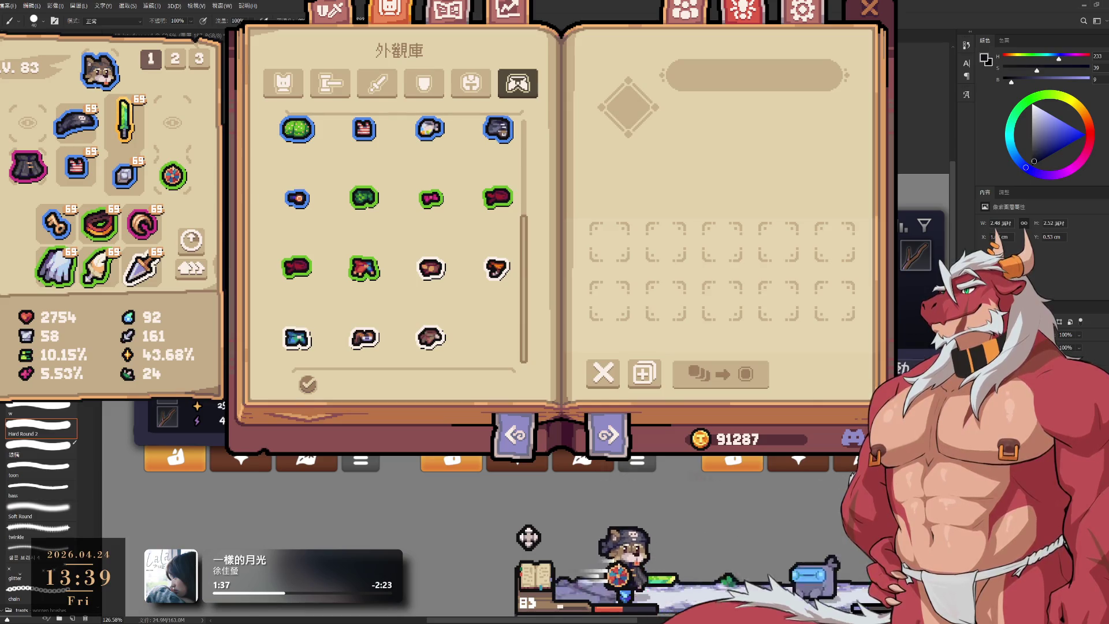
click(41, 409)
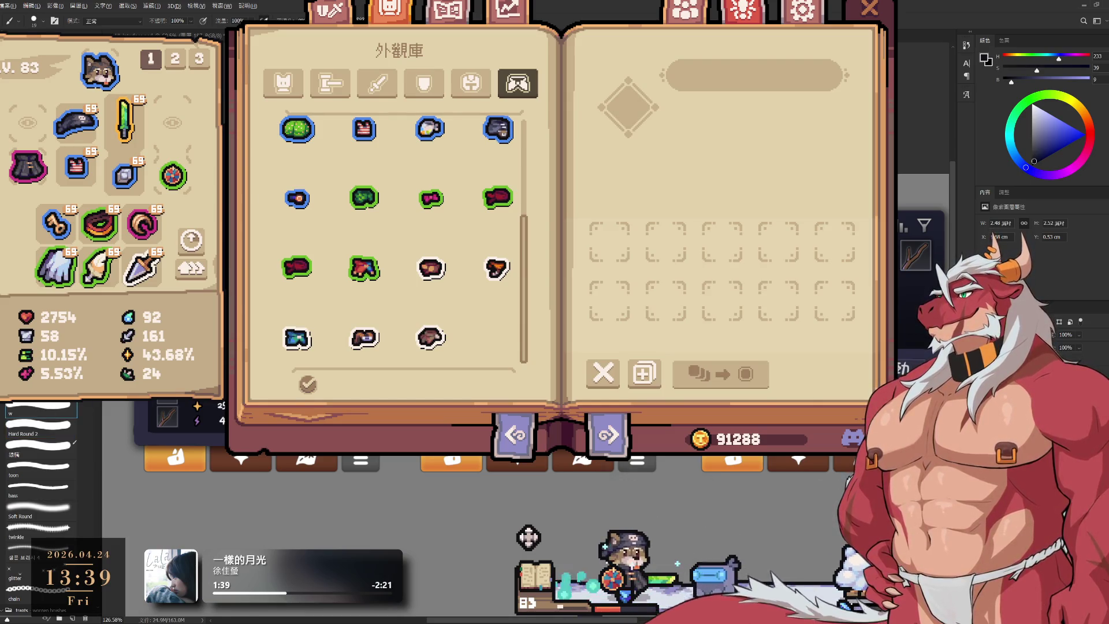
key(bracketright)
key(bracketright)
key(bracketright)
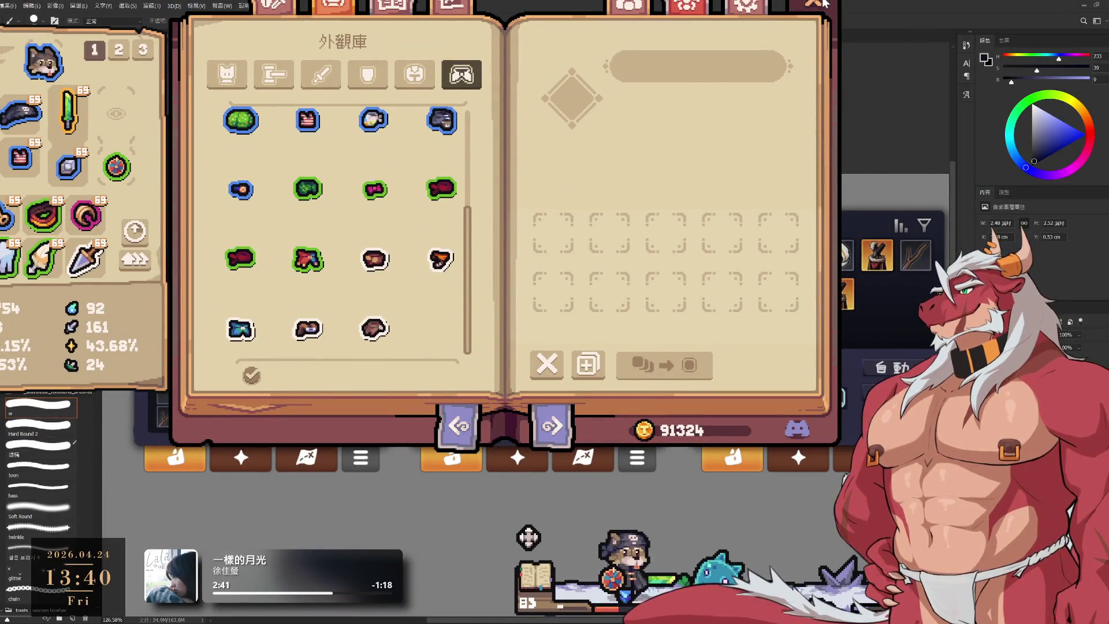
click(815, 3)
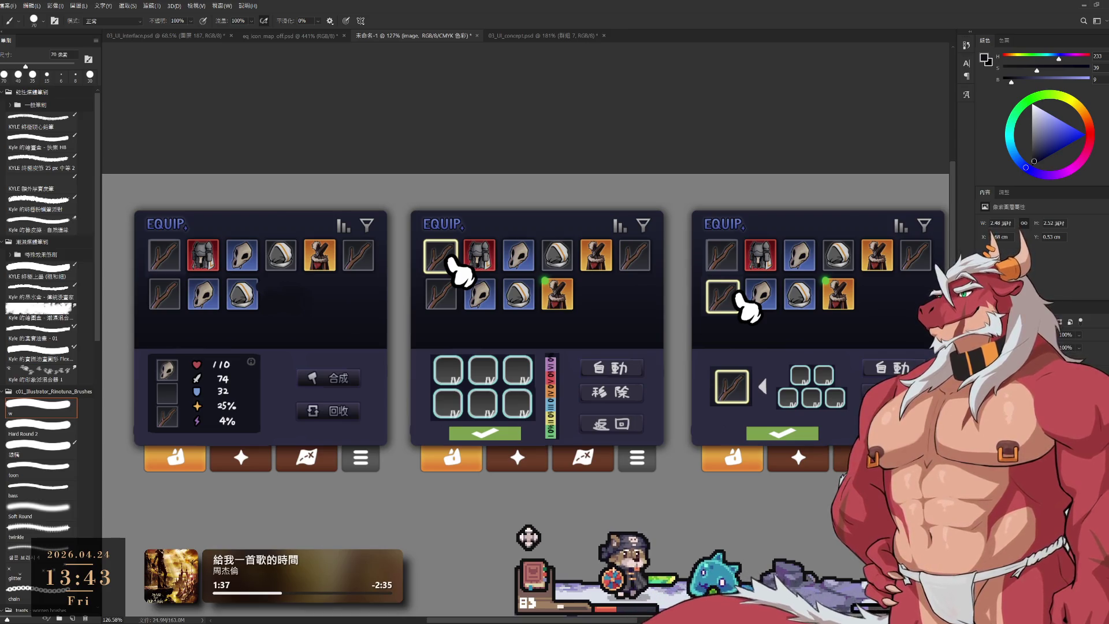
ctrl+click(506, 385)
Shrink the middle panel's six-slot group slightly.
key(ctrl+t)
drag(482, 419, 490, 430)
key(Return)
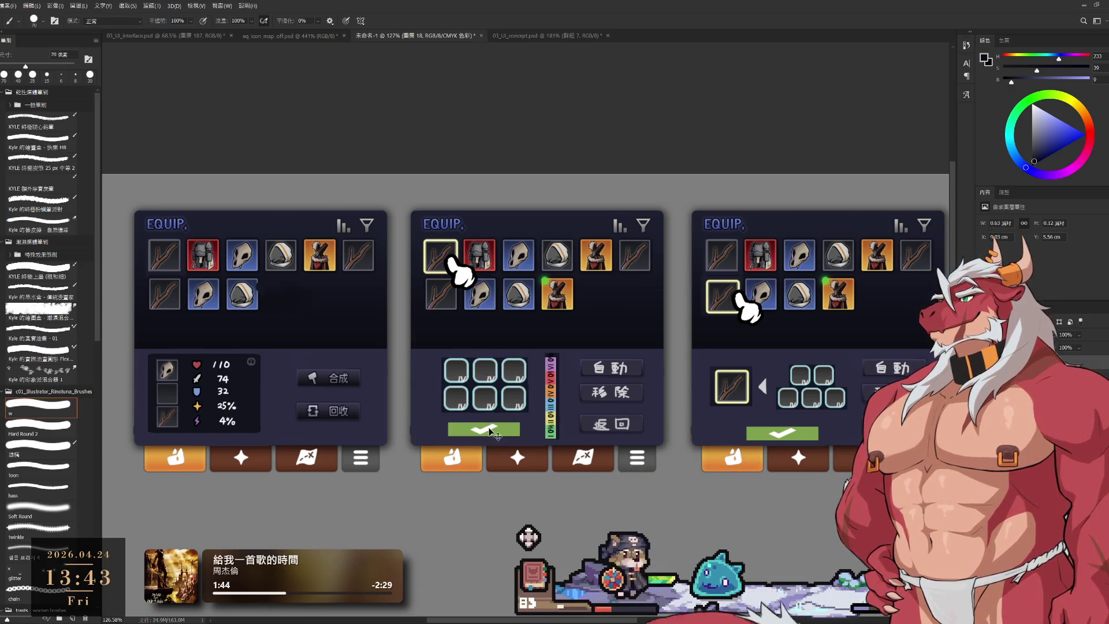
Nudge the right panel's green confirm bar up and left, then zoom out to review all three panels.
drag(788, 436, 787, 431)
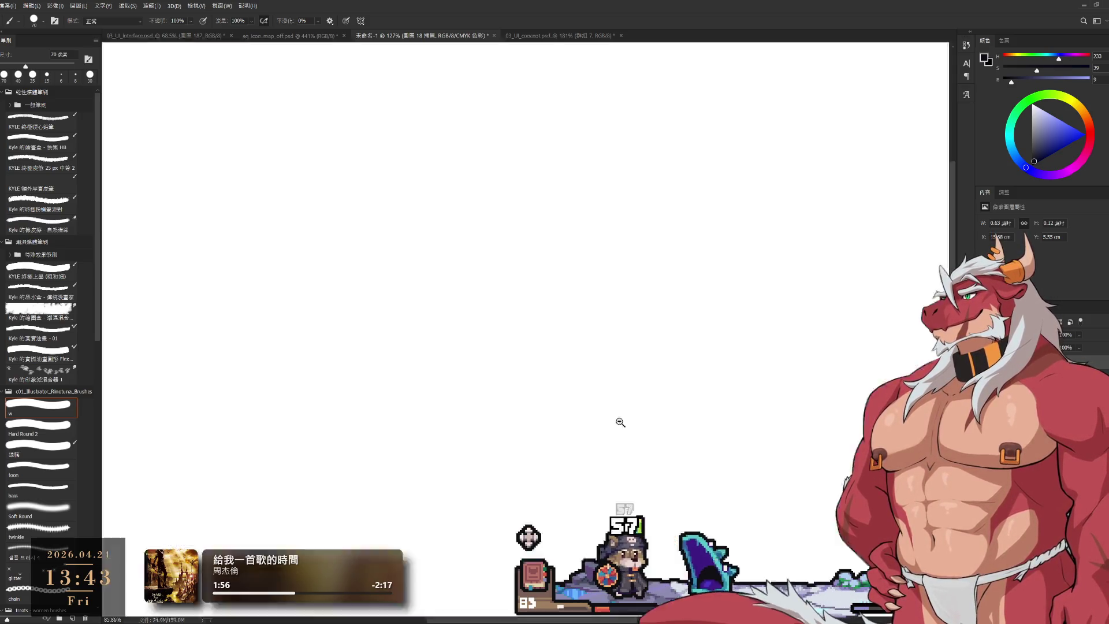
scroll(630, 423, down, 3)
drag(688, 434, 729, 423)
scroll(729, 423, down, 1)
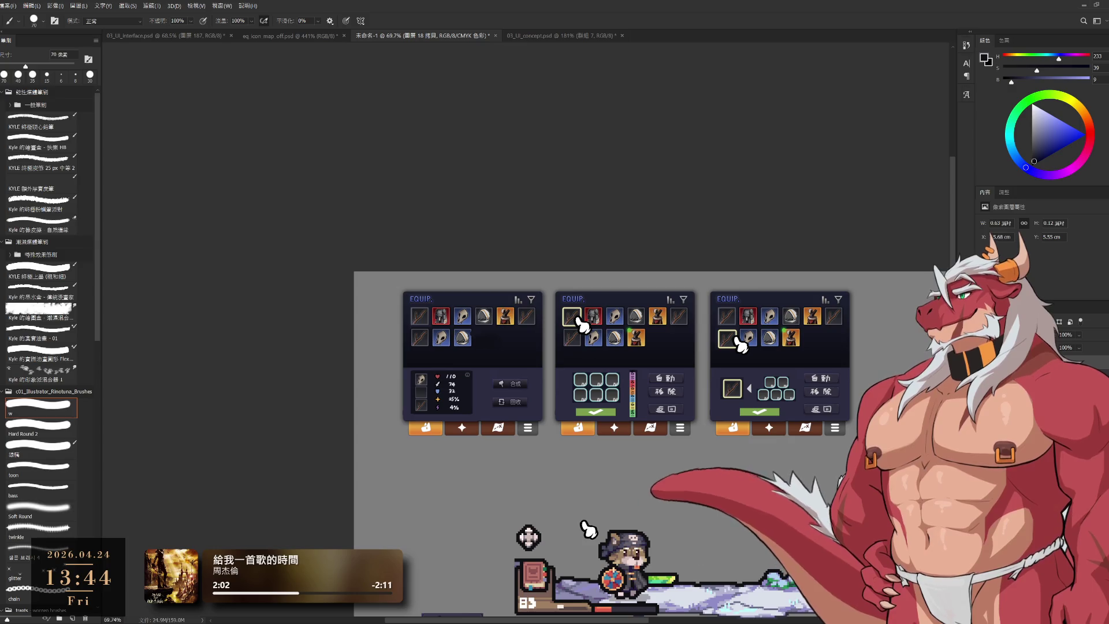
Select the 圖層 7 拷貝 layer and nudge the middle panel's rainbow gauge bar up 1 px.
scroll(792, 437, up, 3)
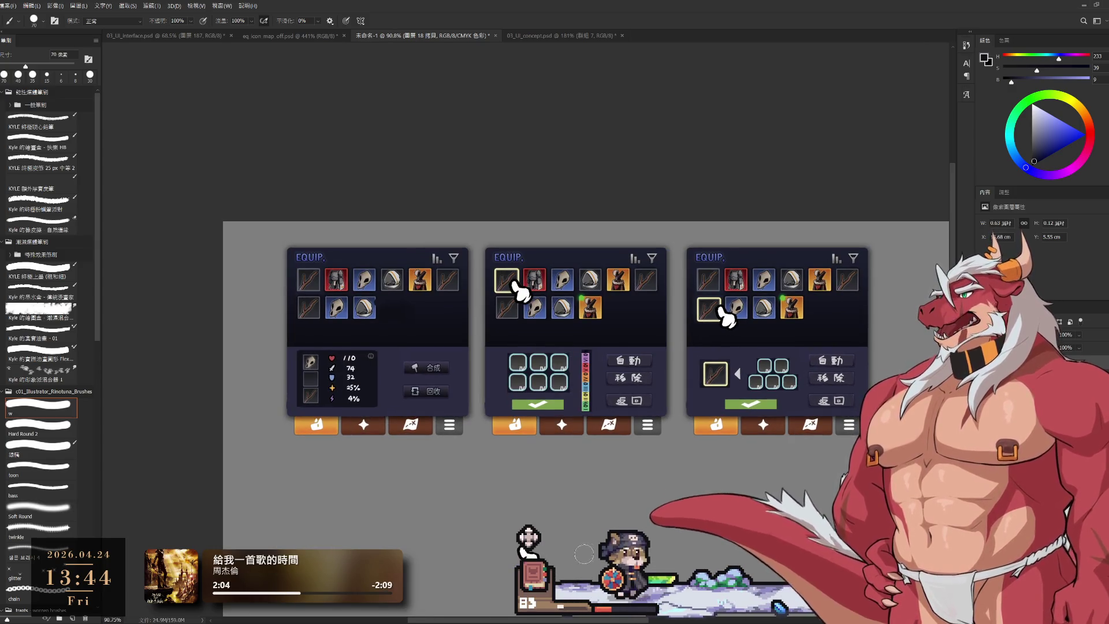
ctrl+click(491, 540)
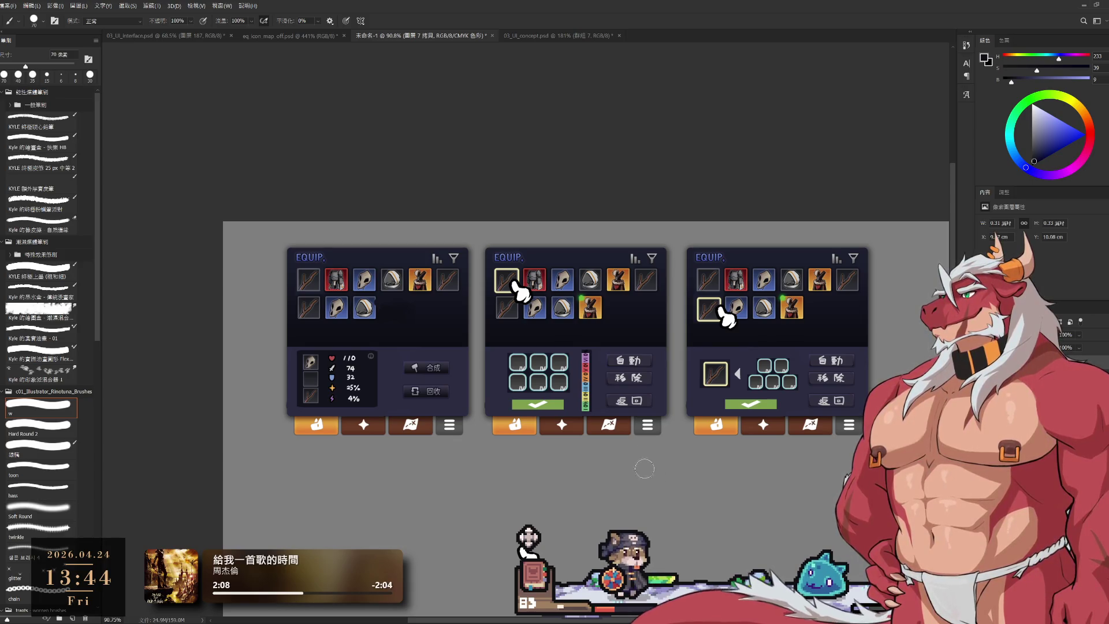
scroll(576, 381, up, 6)
drag(600, 334, 598, 325)
key(e)
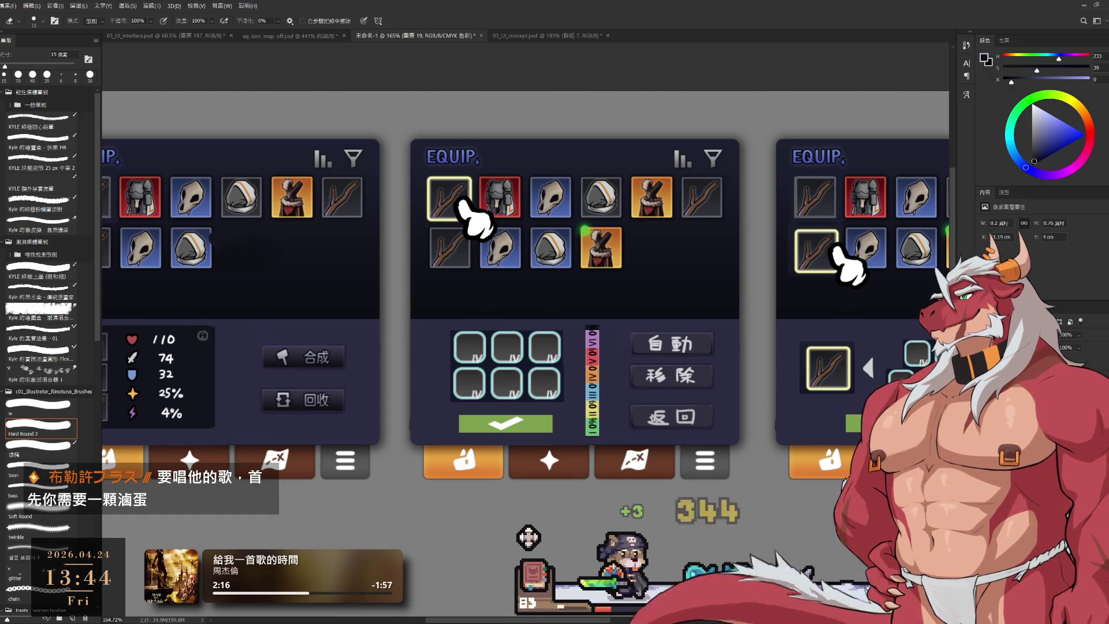
key(ctrl+Up)
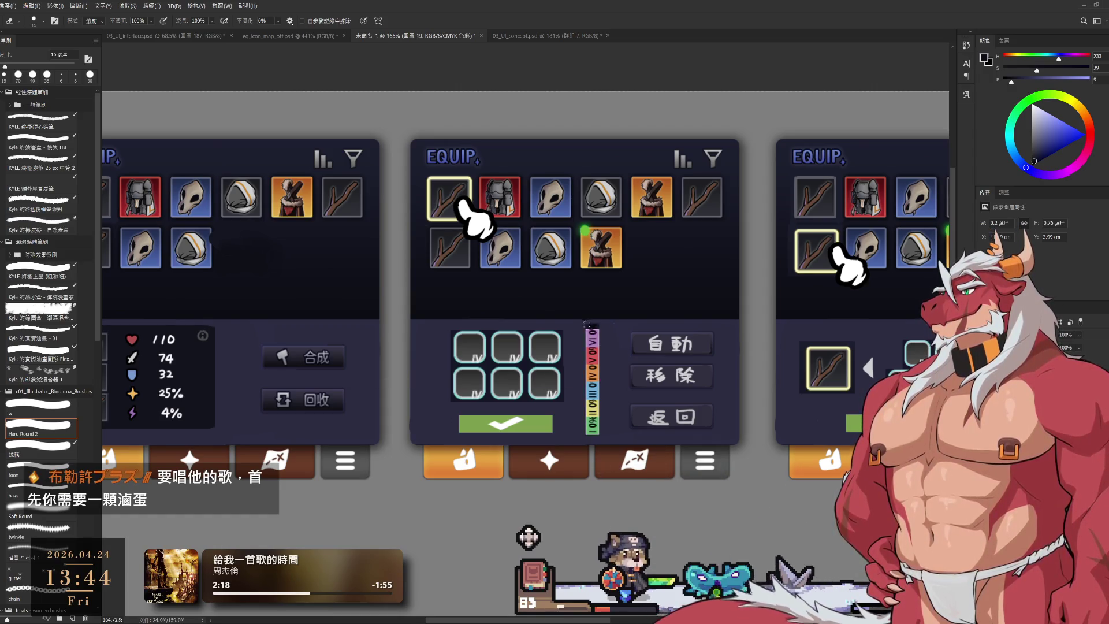
scroll(584, 324, down, 3)
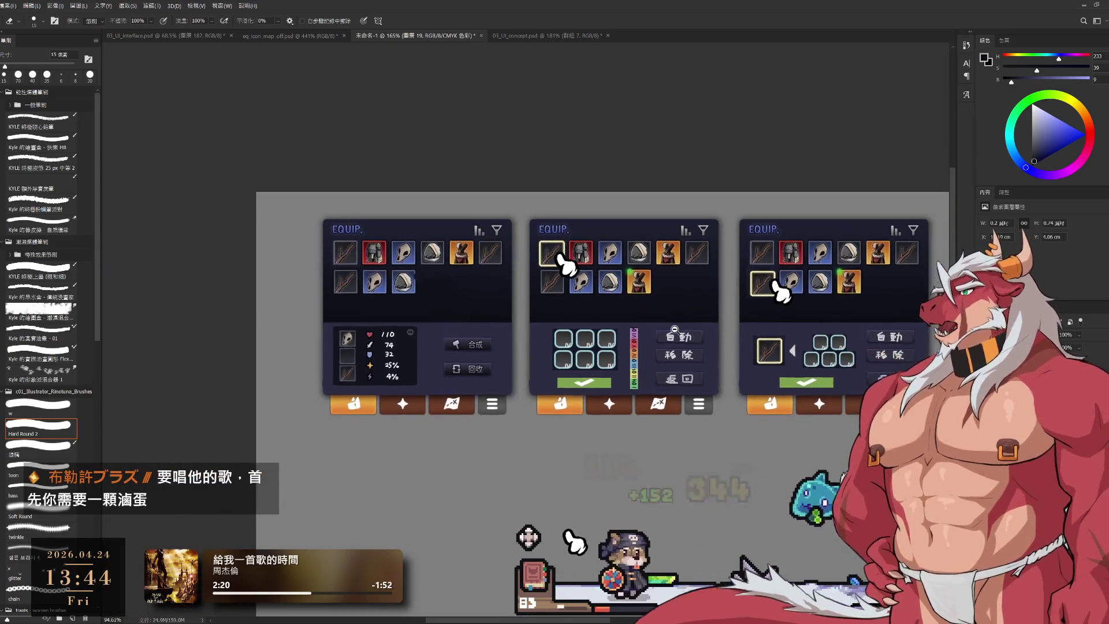
scroll(616, 372, up, 1)
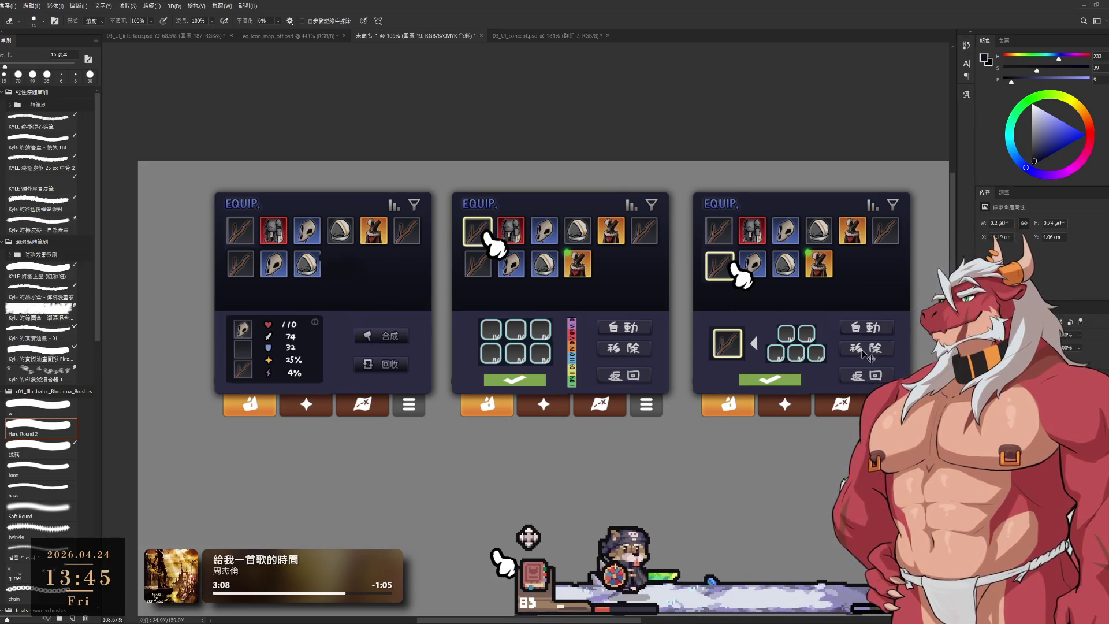
ctrl+click(865, 377)
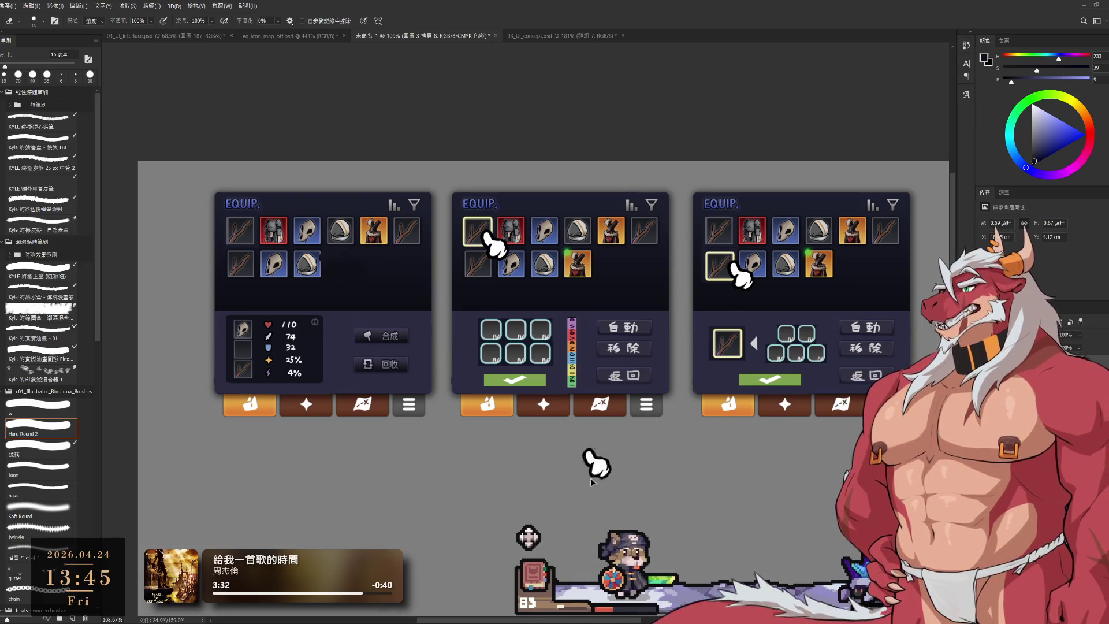
Try the white hand-pointer in several spots below the panels, finally placing one on the third panel's 移除 button.
ctrl+click(543, 460)
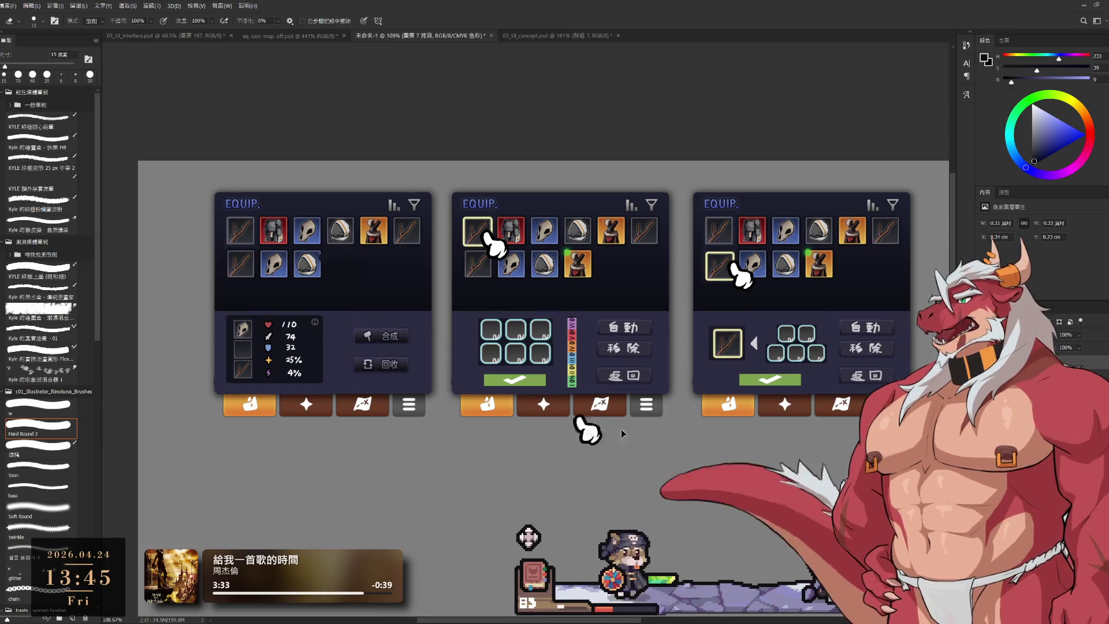
drag(589, 481, 562, 490)
mouse_move(571, 474)
mouse_down()
mouse_move(595, 376)
mouse_move(618, 494)
mouse_move(564, 529)
mouse_up()
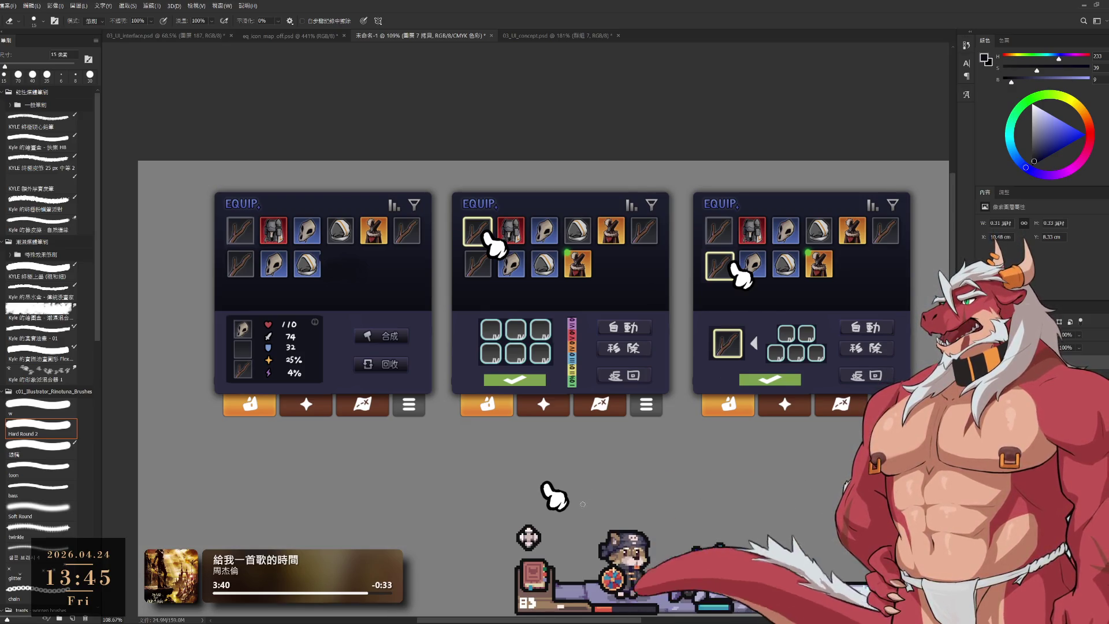
drag(589, 493, 547, 500)
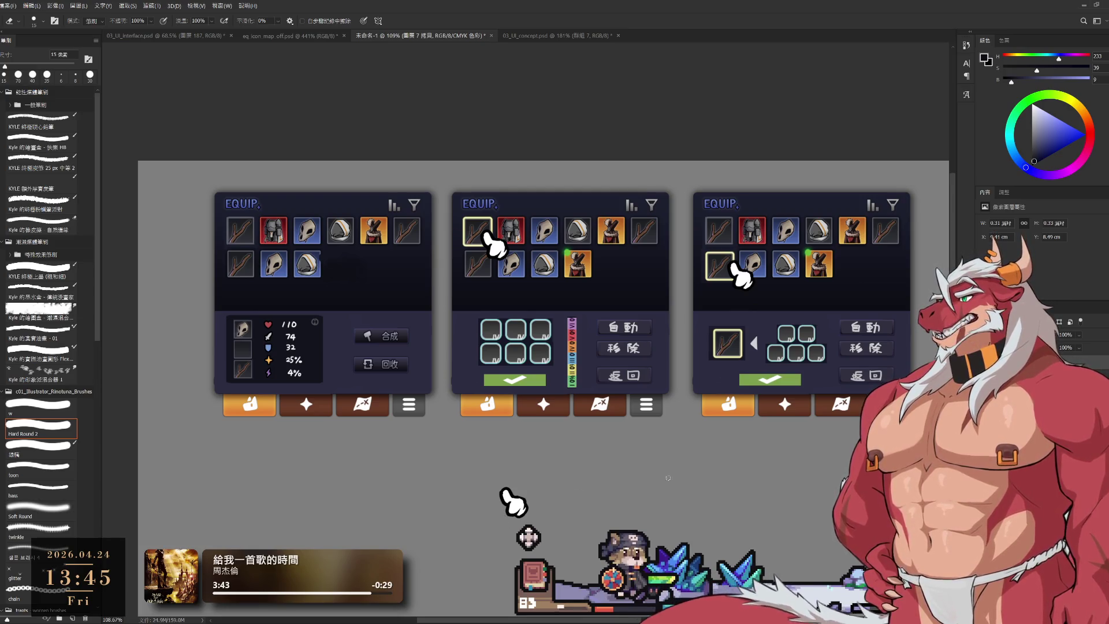
mouse_move(522, 465)
mouse_down()
mouse_move(406, 489)
mouse_move(512, 524)
mouse_move(467, 454)
mouse_up()
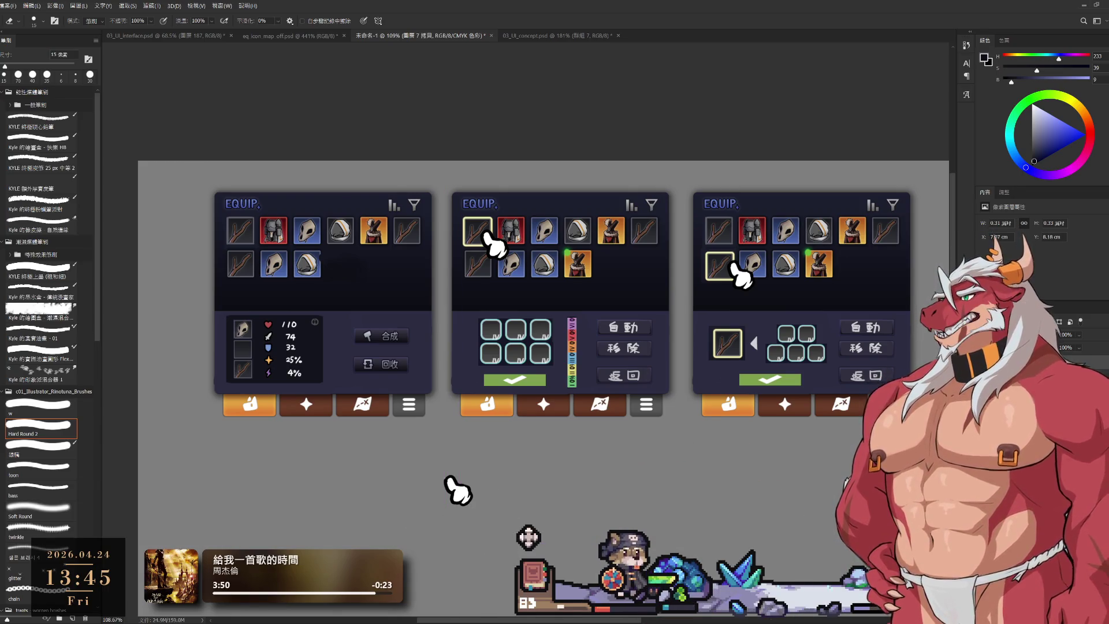
mouse_move(475, 504)
mouse_down()
mouse_move(723, 482)
mouse_move(520, 522)
mouse_up()
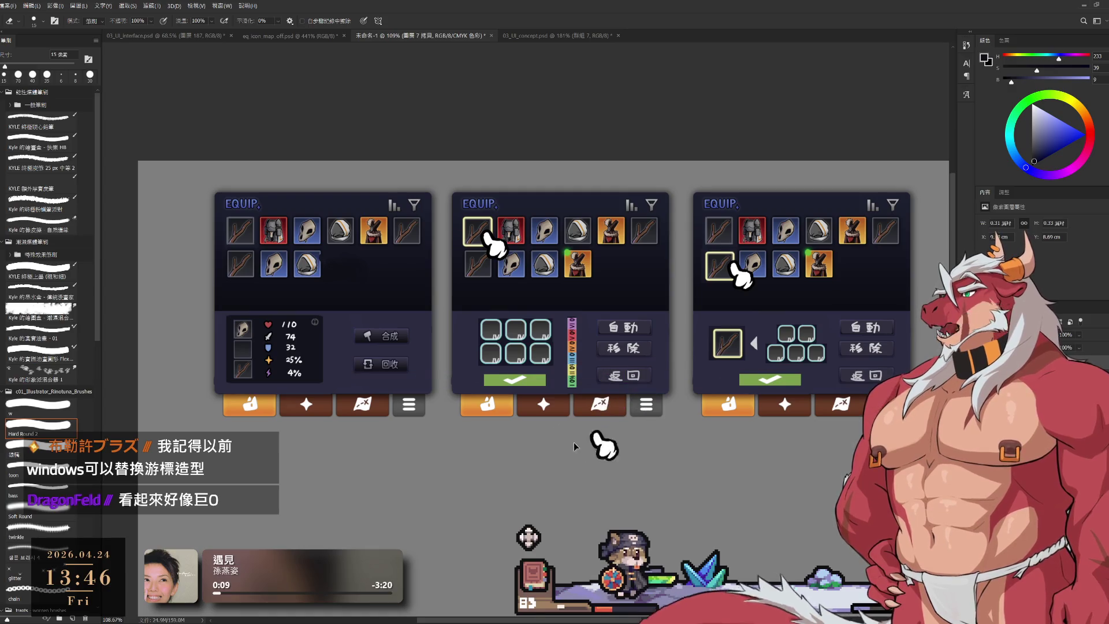
mouse_move(824, 406)
mouse_down()
mouse_move(854, 306)
mouse_move(882, 338)
mouse_move(833, 430)
mouse_move(798, 263)
mouse_move(782, 448)
mouse_move(872, 362)
mouse_up()
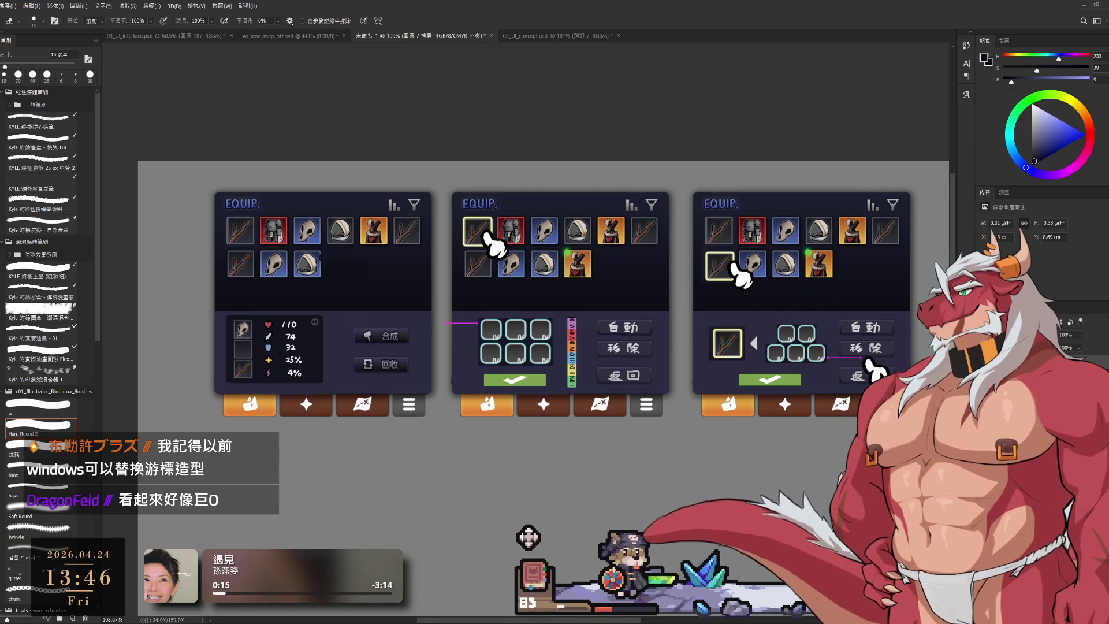
Drag the hand-pointer graphic onto the left item slot in the first panel's stat box.
mouse_move(327, 397)
mouse_down()
mouse_move(242, 340)
mouse_move(290, 304)
mouse_move(370, 288)
mouse_up()
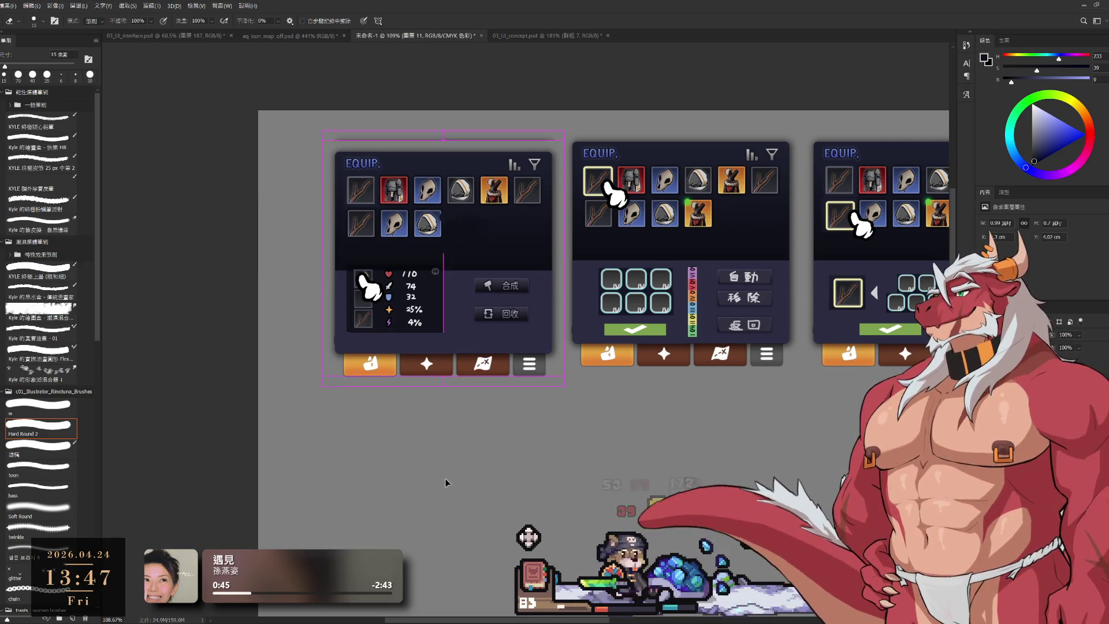
Duplicate the first EQUIP panel below it, then copy in the icon column, stat numbers and 自動/移除/返回 buttons.
key(ctrl+z)
drag(395, 364, 349, 312)
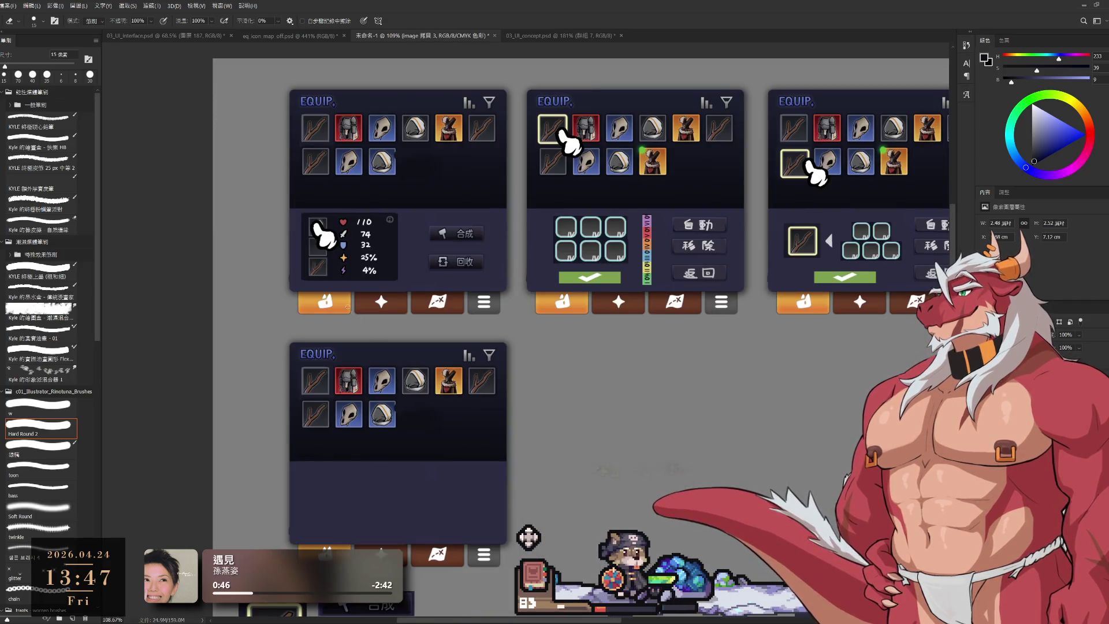
drag(359, 267, 381, 526)
drag(349, 277, 347, 526)
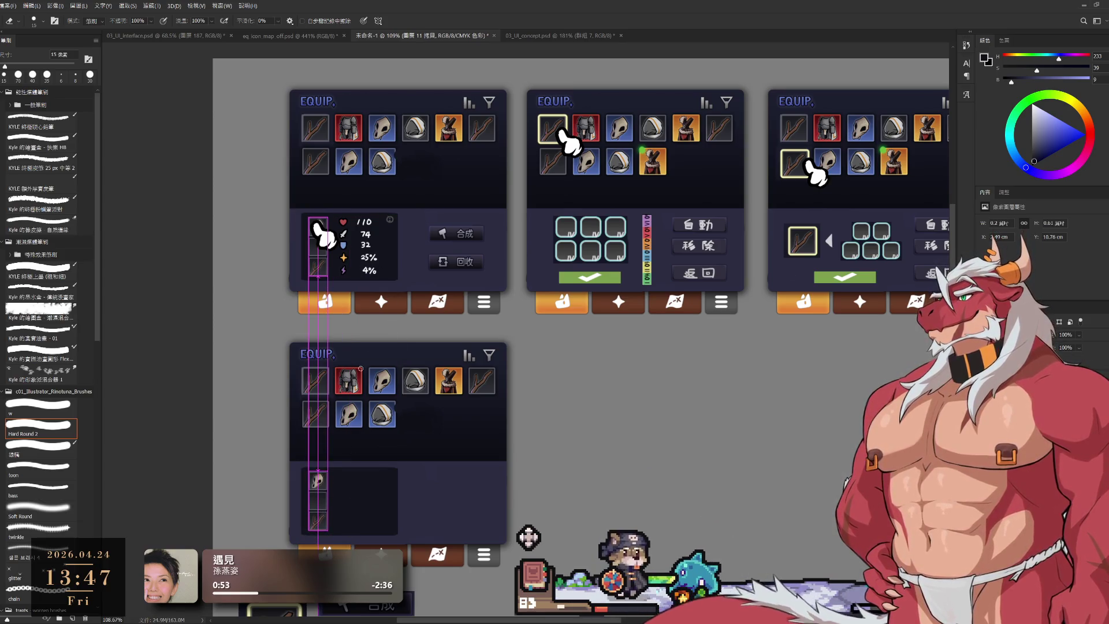
click(346, 268)
drag(347, 263, 364, 513)
drag(369, 274, 372, 530)
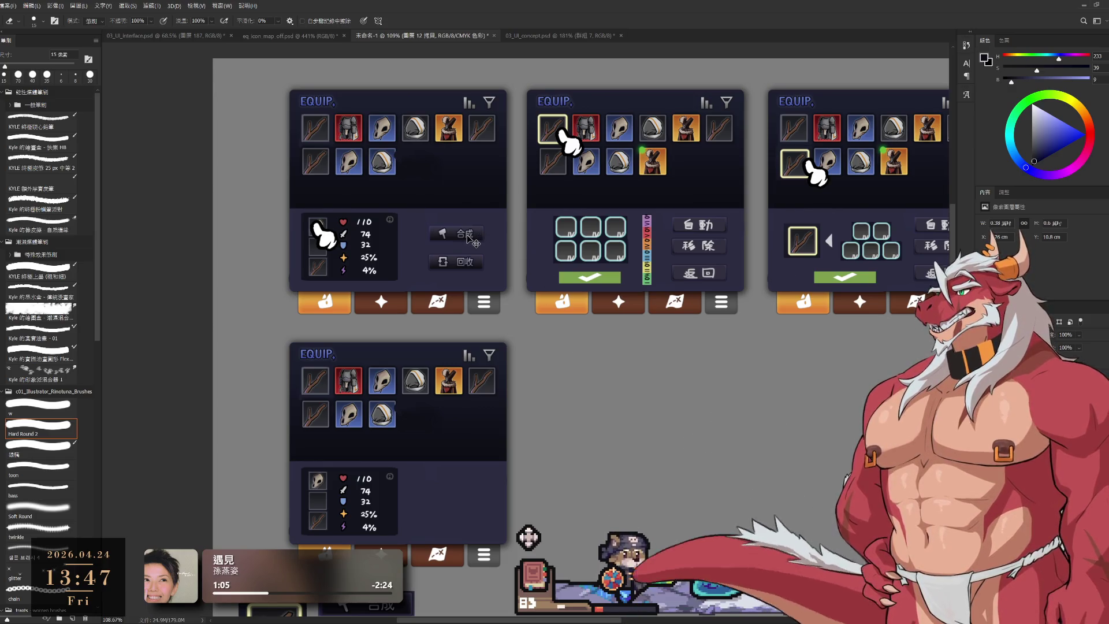
mouse_move(720, 255)
mouse_down()
mouse_move(657, 484)
mouse_move(469, 498)
mouse_up()
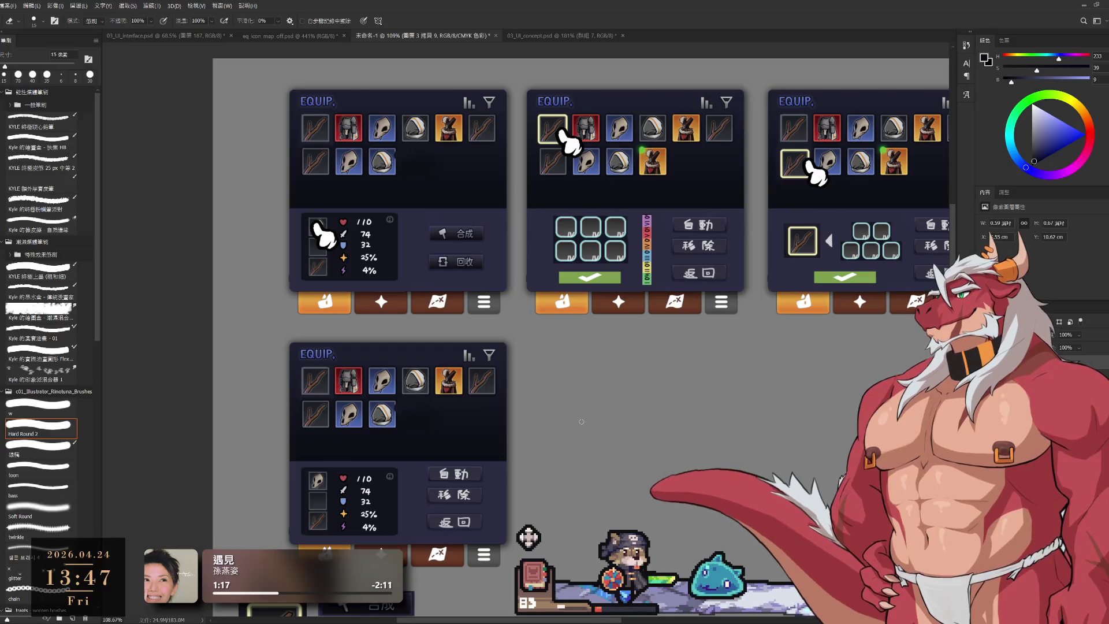
Select the top panel's 合成/回收 button layer and test a marquee and small nudges around it.
mouse_move(726, 393)
mouse_down()
mouse_move(556, 391)
mouse_move(701, 383)
mouse_move(690, 391)
mouse_up()
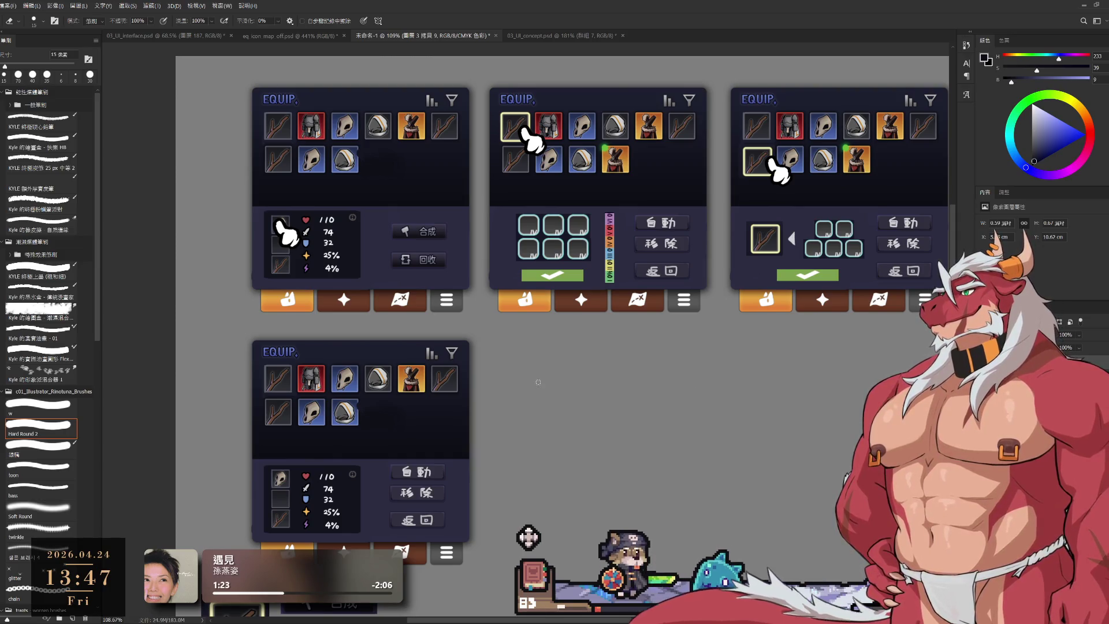
click(434, 238)
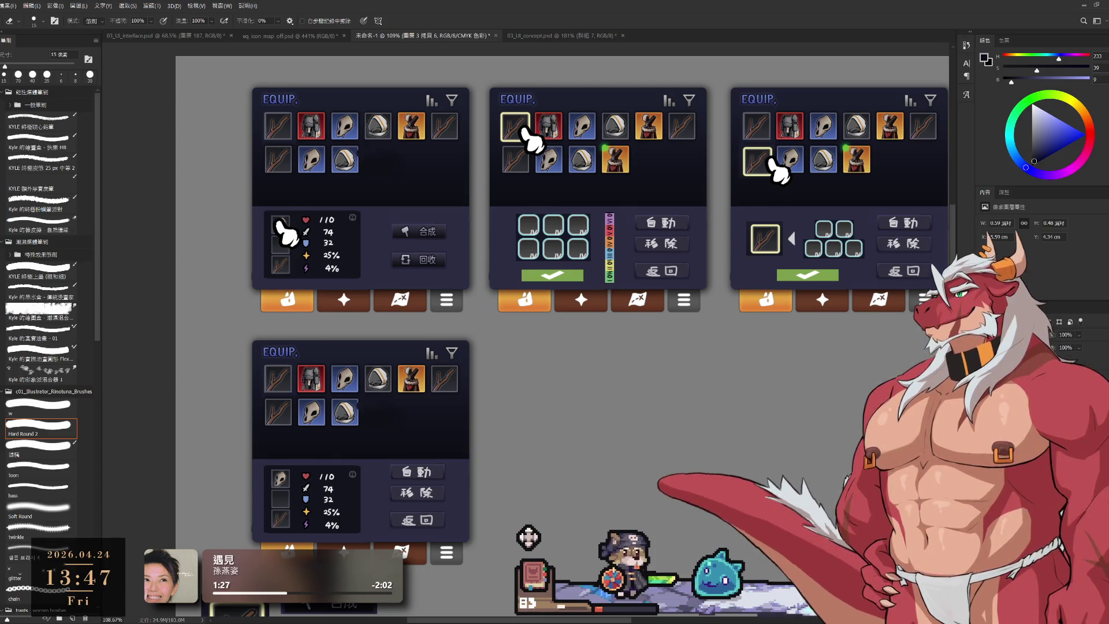
key(m)
drag(386, 216, 470, 248)
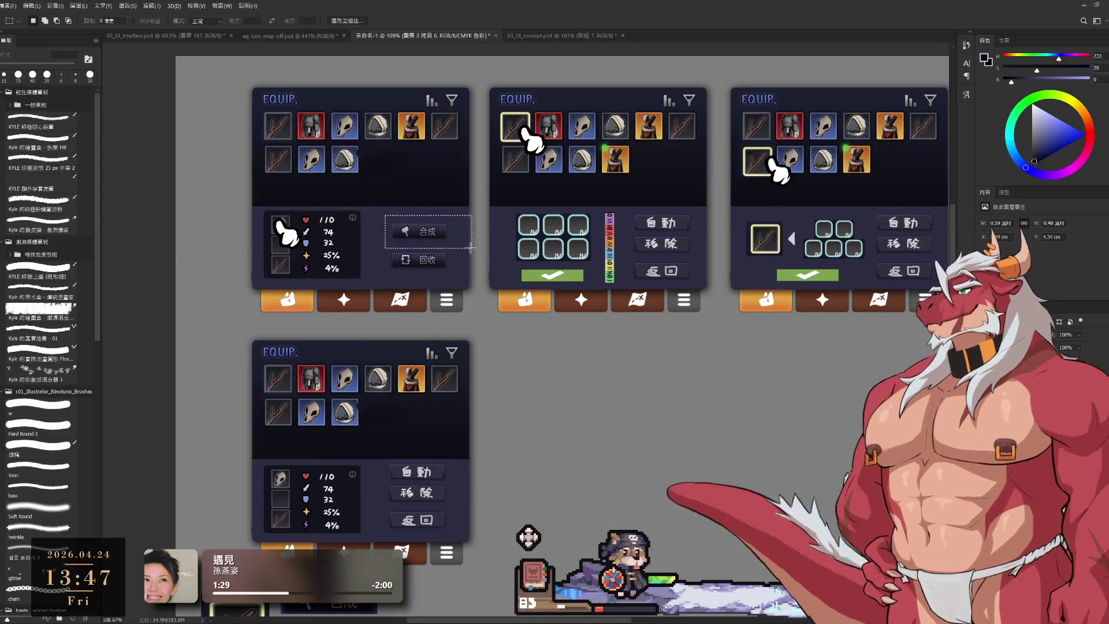
mouse_move(391, 231)
mouse_down()
mouse_move(447, 247)
mouse_move(436, 247)
mouse_up()
key(ctrl+e)
key(ctrl+d)
key(Up)
key(Up)
key(Up)
key(Down)
key(Down)
key(Down)
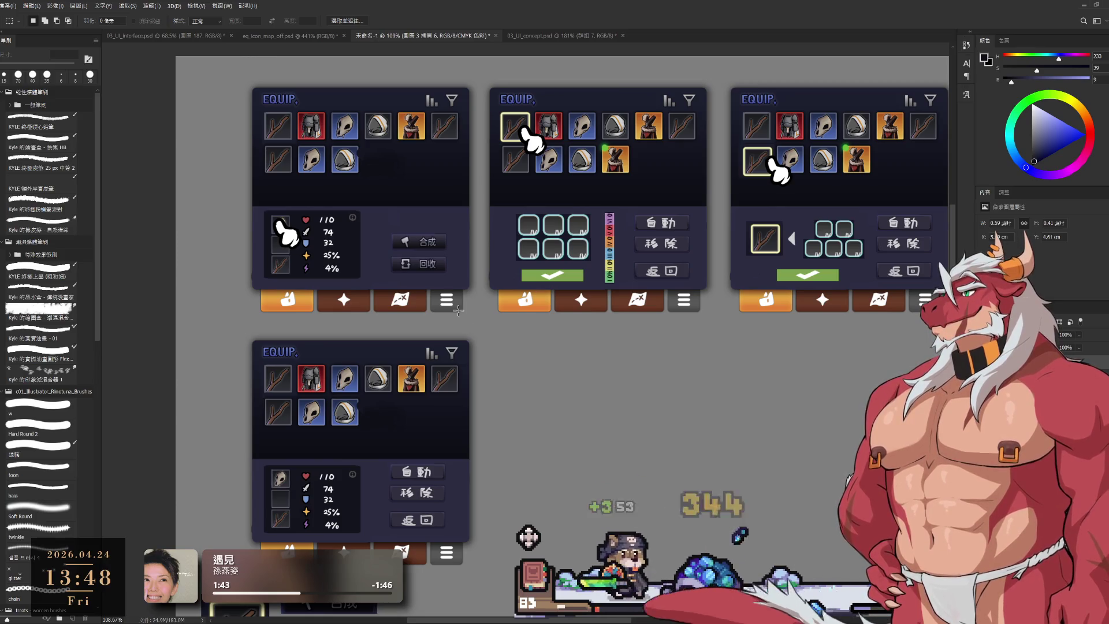
Delete the bottom panel's 自動/移除/返回 buttons, then copy in the 合成/回收 buttons and the yellow highlight frame.
click(434, 499)
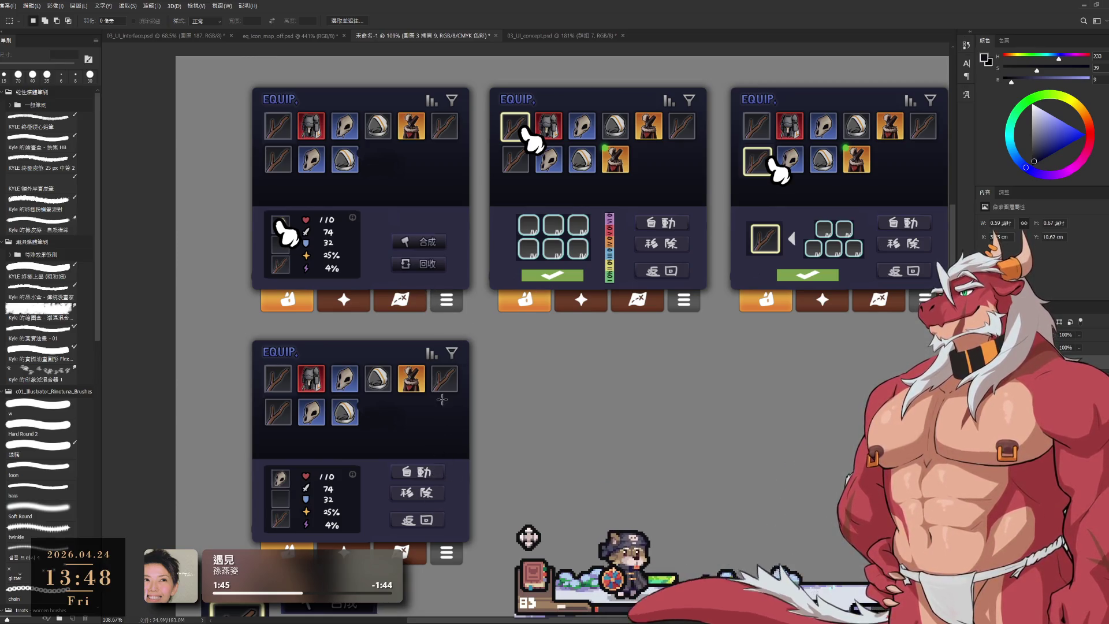
key(Delete)
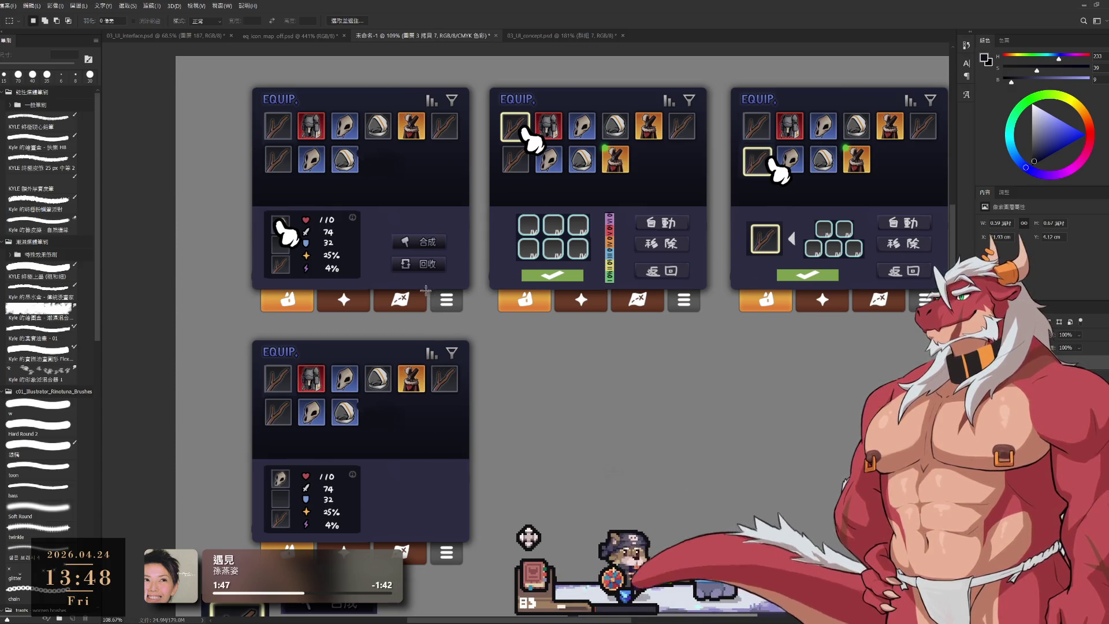
drag(429, 266, 434, 525)
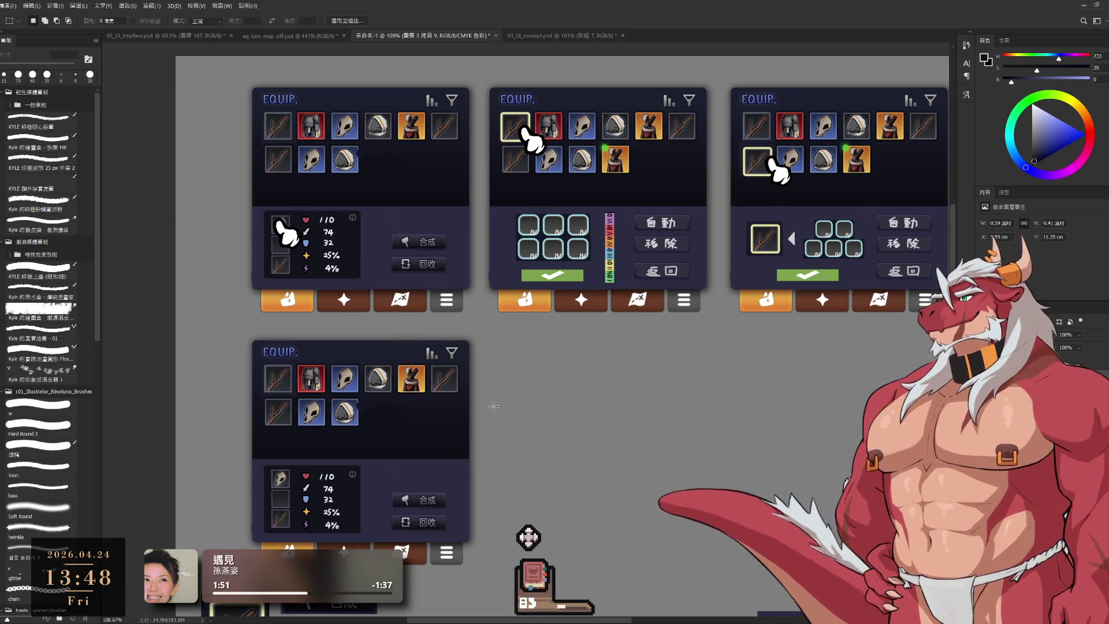
drag(517, 134, 276, 385)
Place the yellow highlight frame and a hand graphic on the bottom panel's first slot.
click(543, 147)
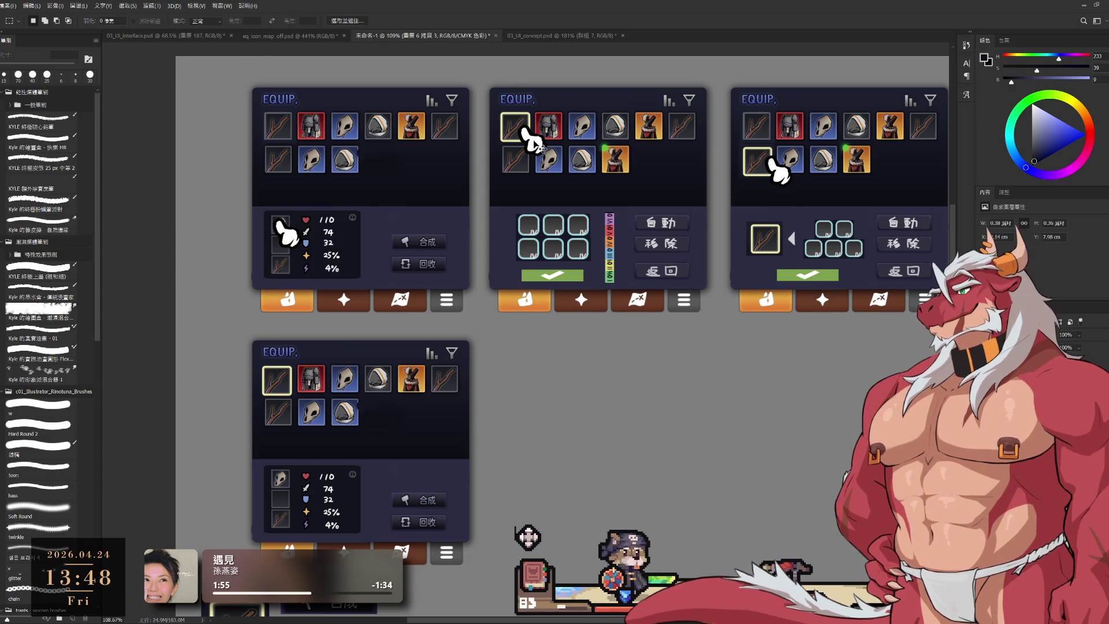
mouse_move(534, 144)
mouse_down()
mouse_move(283, 388)
mouse_move(294, 402)
mouse_up()
drag(510, 367, 590, 327)
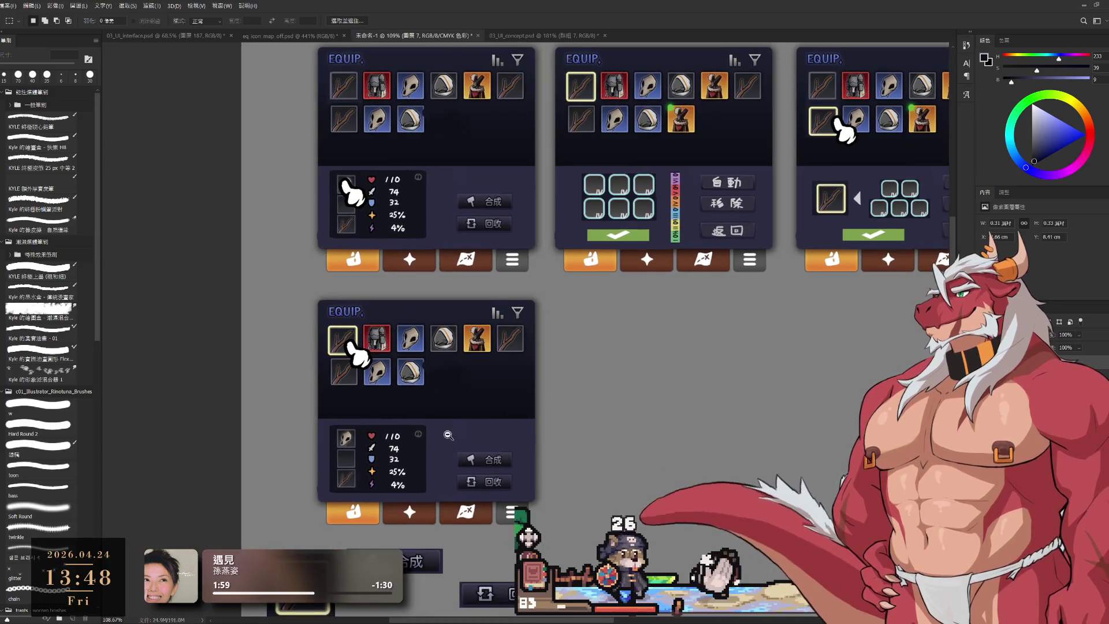
scroll(613, 369, up, 1)
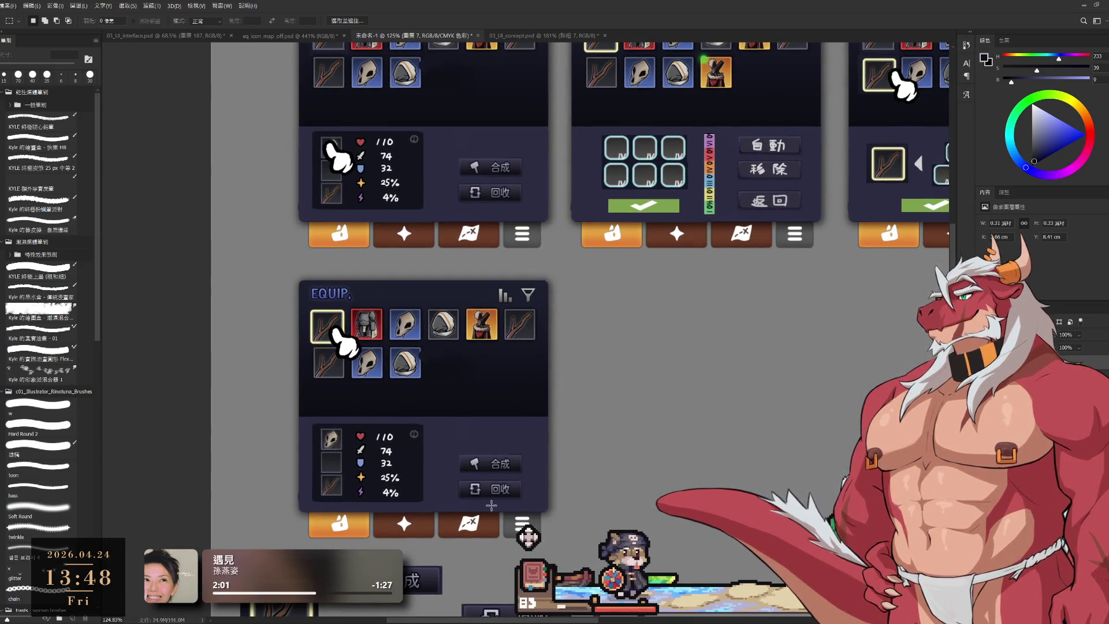
Copy the 合成/回收 buttons about 88 px higher and delete the extra 合成 copy.
drag(495, 466, 504, 413)
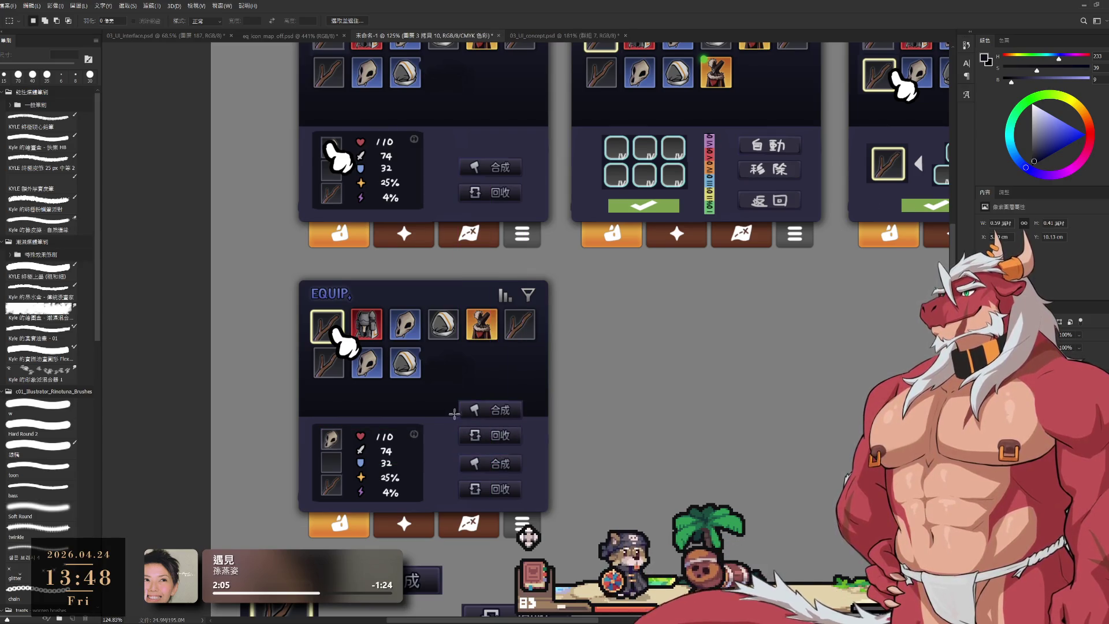
drag(587, 383, 448, 421)
key(Delete)
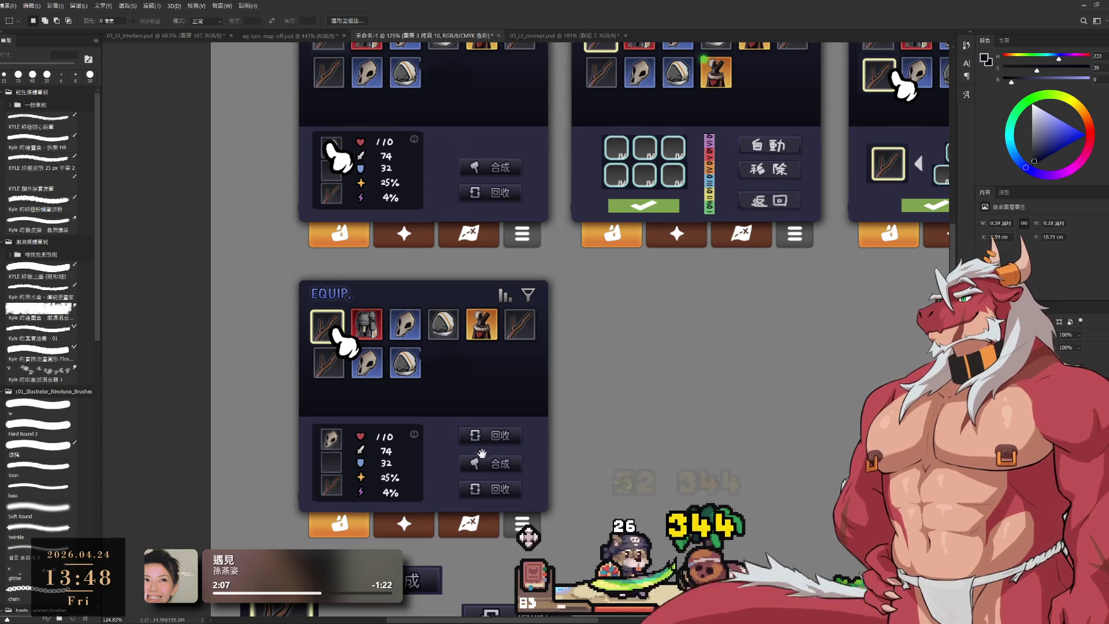
scroll(474, 447, up, 3)
Sample the button colour with the brush, shrink it to 20 px, and undo a trial lighter stroke.
key(b)
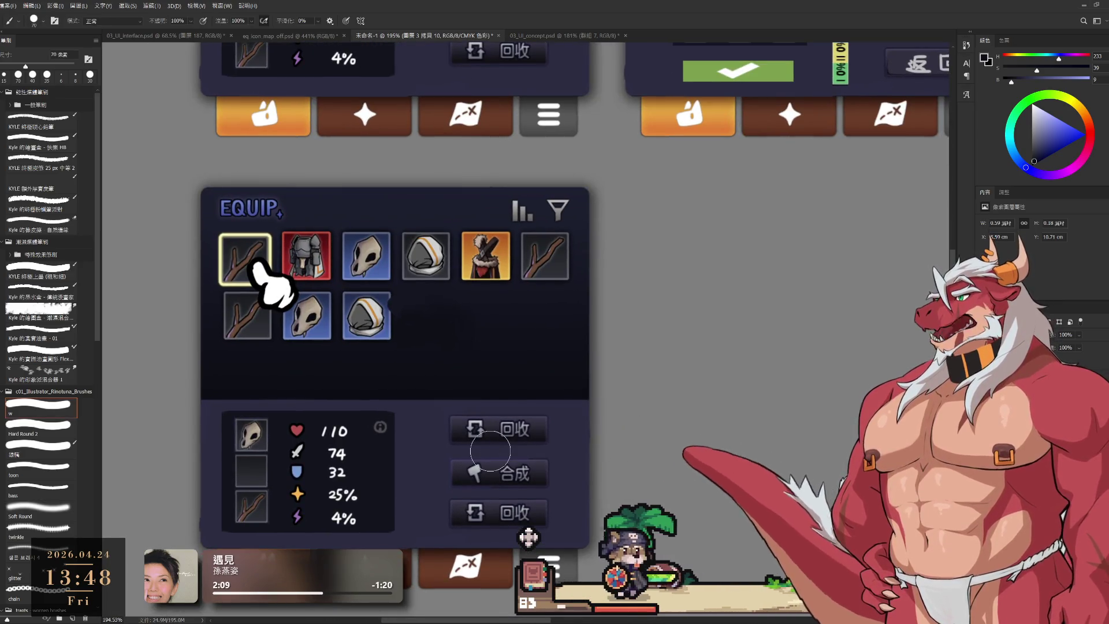
drag(561, 80, 533, 138)
alt+click(878, 113)
drag(536, 402, 638, 357)
drag(600, 399, 626, 389)
key(bracketleft)
key(bracketleft)
key(bracketleft)
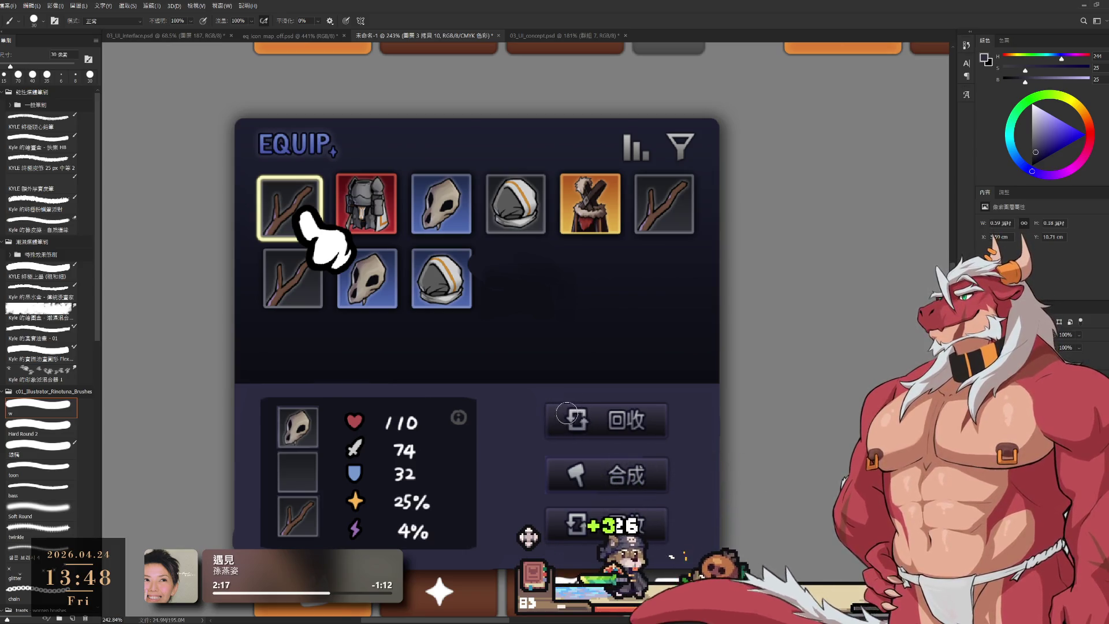
key(bracketleft)
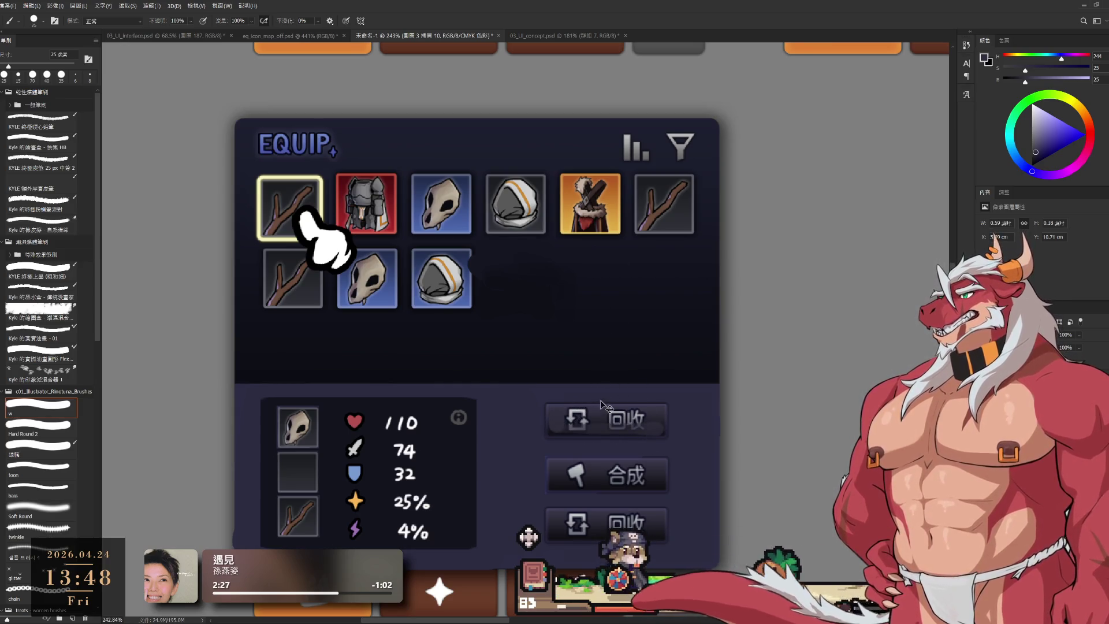
key(bracketleft)
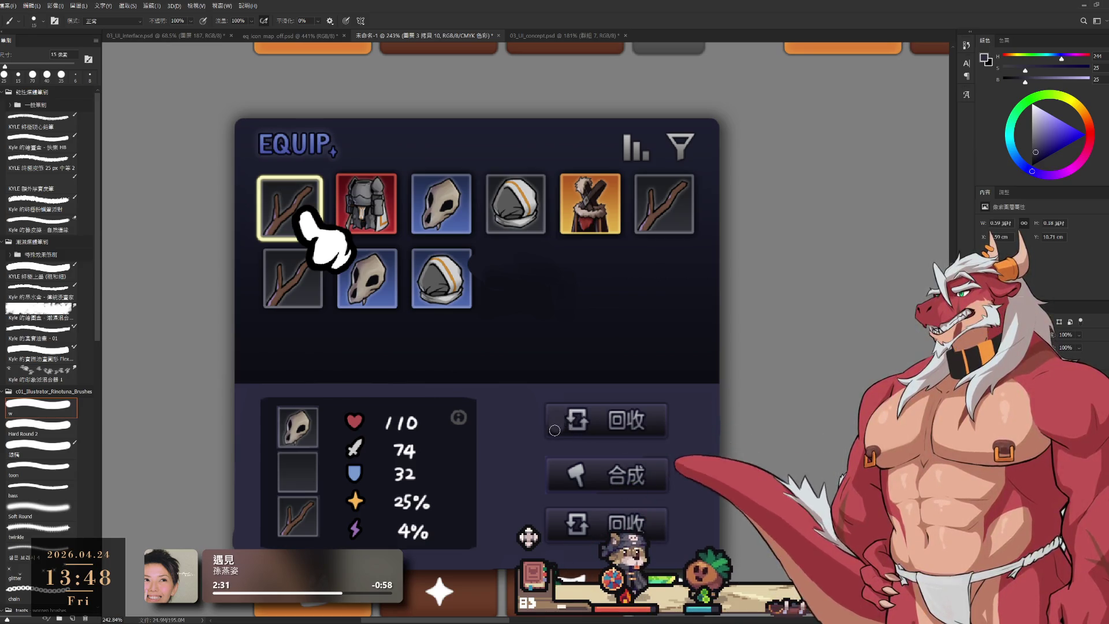
drag(552, 431, 651, 438)
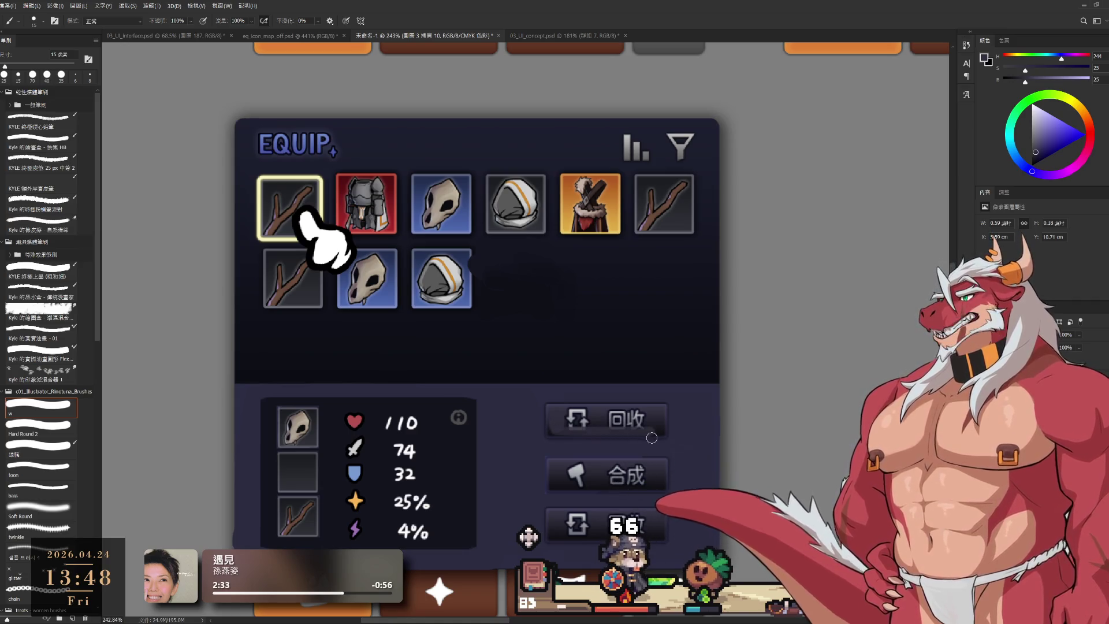
key(ctrl+z)
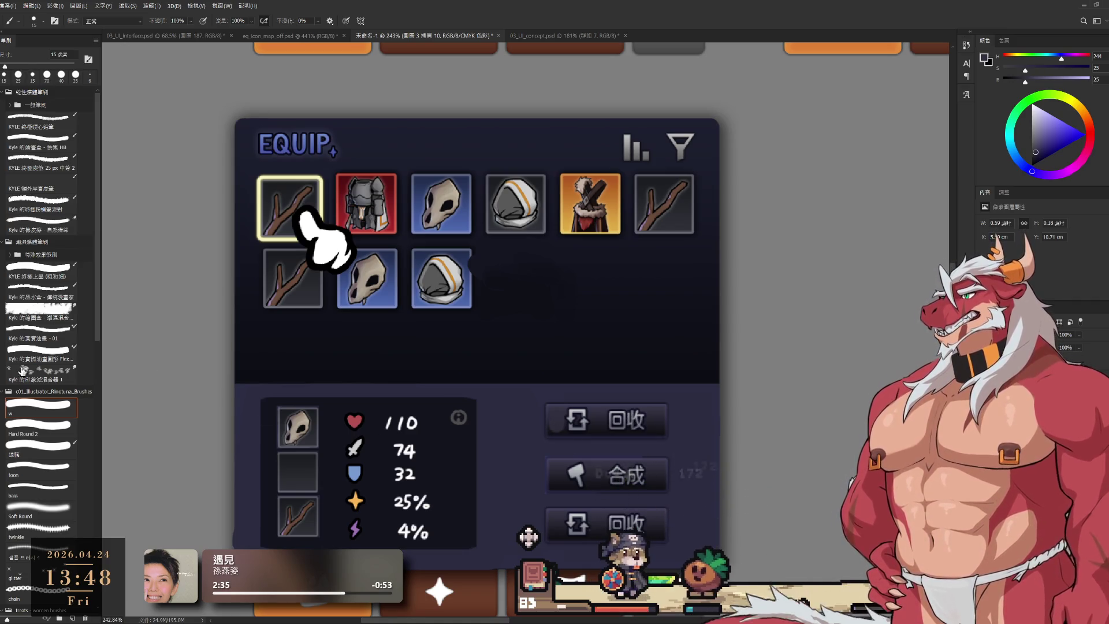
Paint over the top 回收 button's icon and label with a 30 px hard round brush.
click(42, 426)
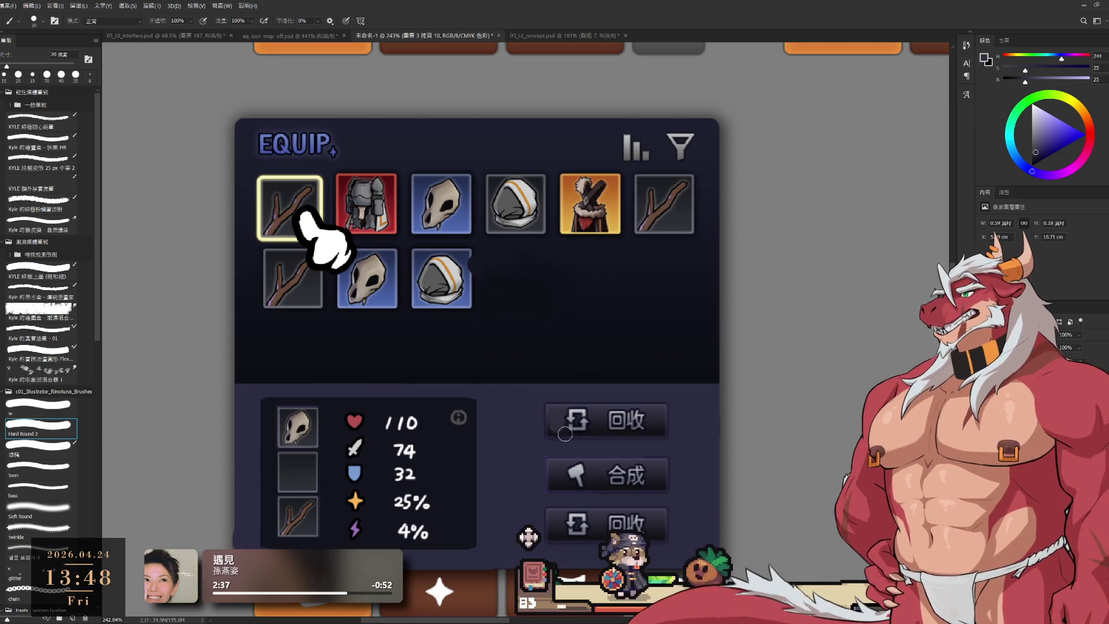
key(])
mouse_move(563, 421)
mouse_down()
mouse_move(645, 422)
mouse_move(569, 414)
mouse_move(567, 404)
mouse_move(655, 420)
mouse_up()
key(bracketleft)
key(bracketleft)
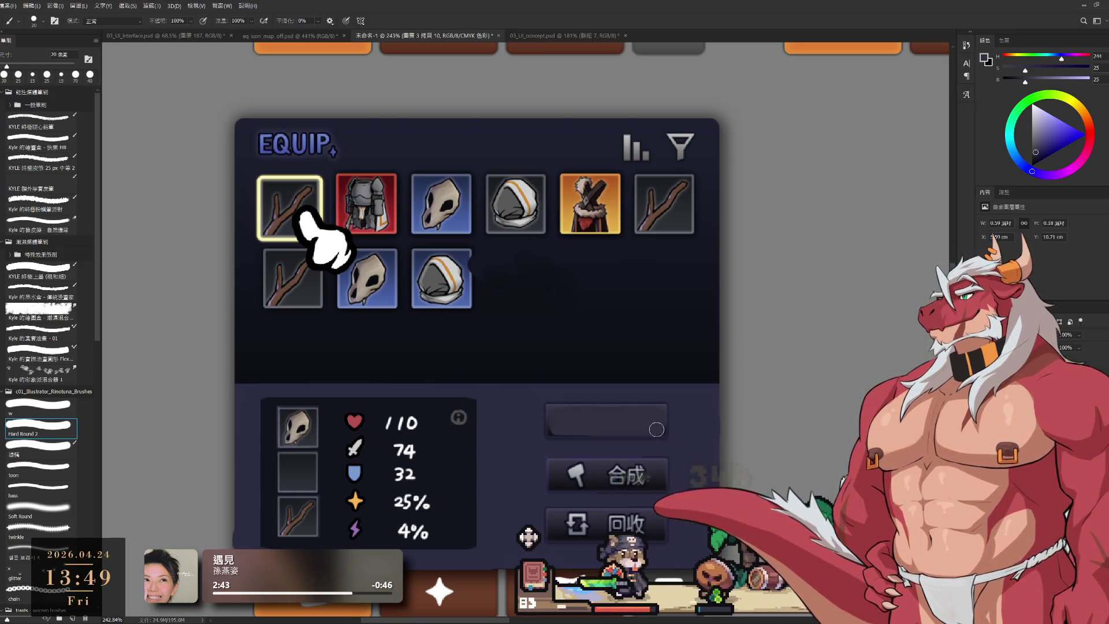
alt+click(579, 467)
drag(643, 441, 700, 381)
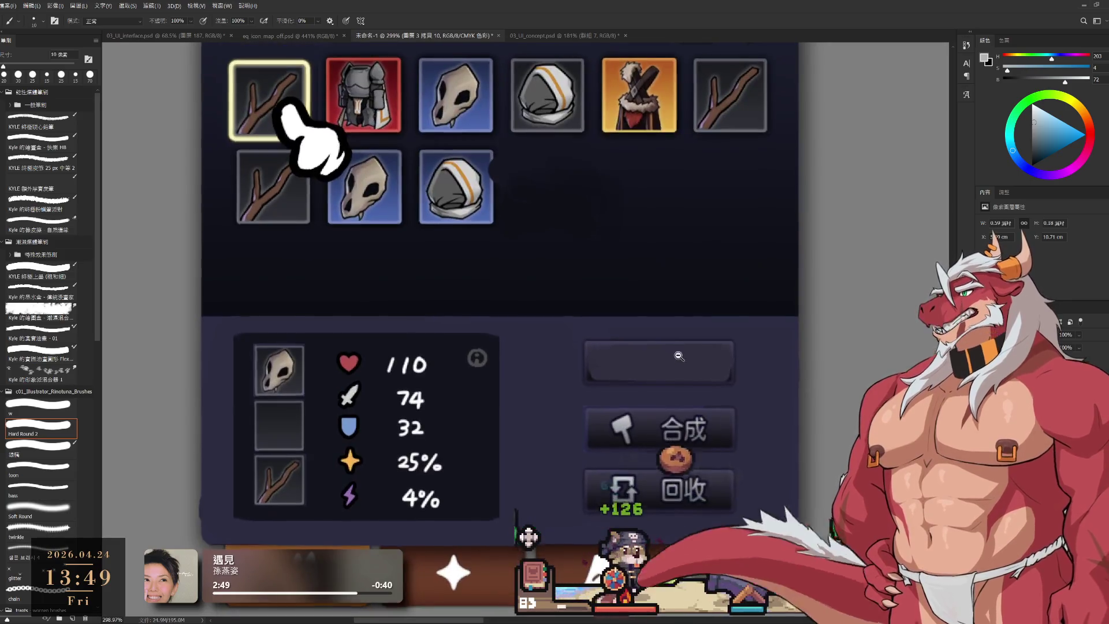
With a 6 px light-grey brush, draw the first character 装 on the blank top button.
scroll(655, 390, up, 2)
key(bracketleft)
key(bracketleft)
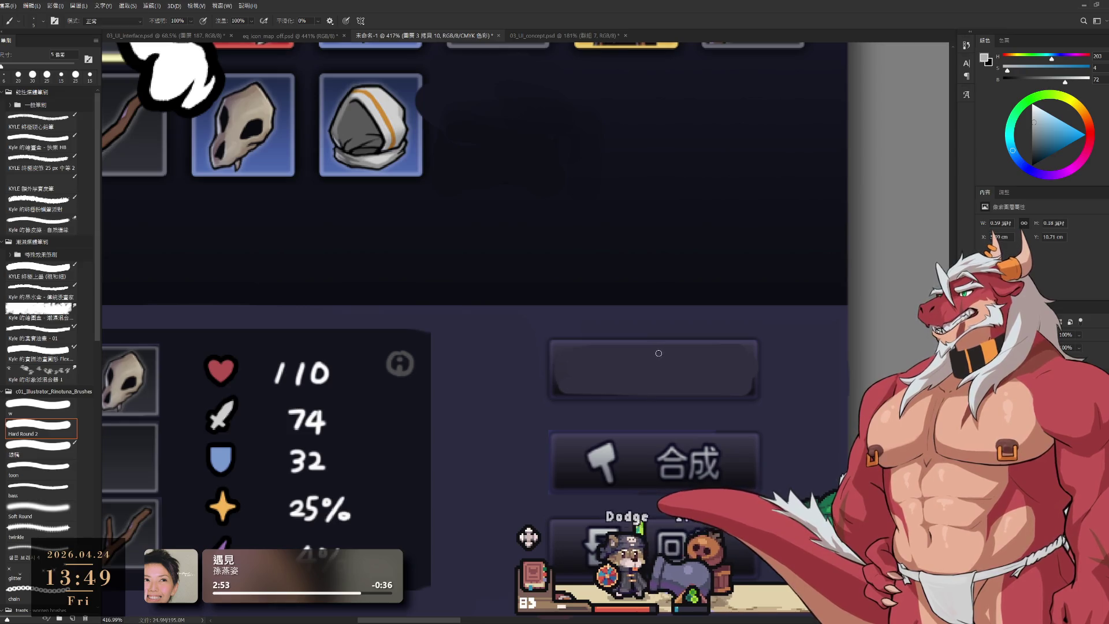
mouse_move(655, 349)
mouse_down()
mouse_move(675, 347)
mouse_move(685, 377)
mouse_up()
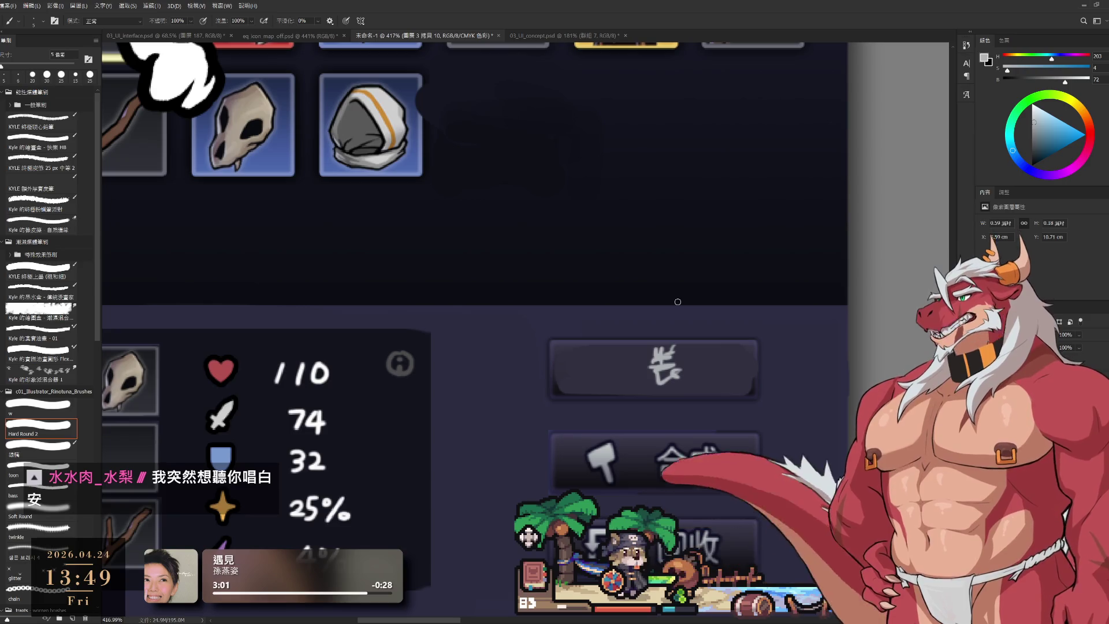
key(ctrl+z)
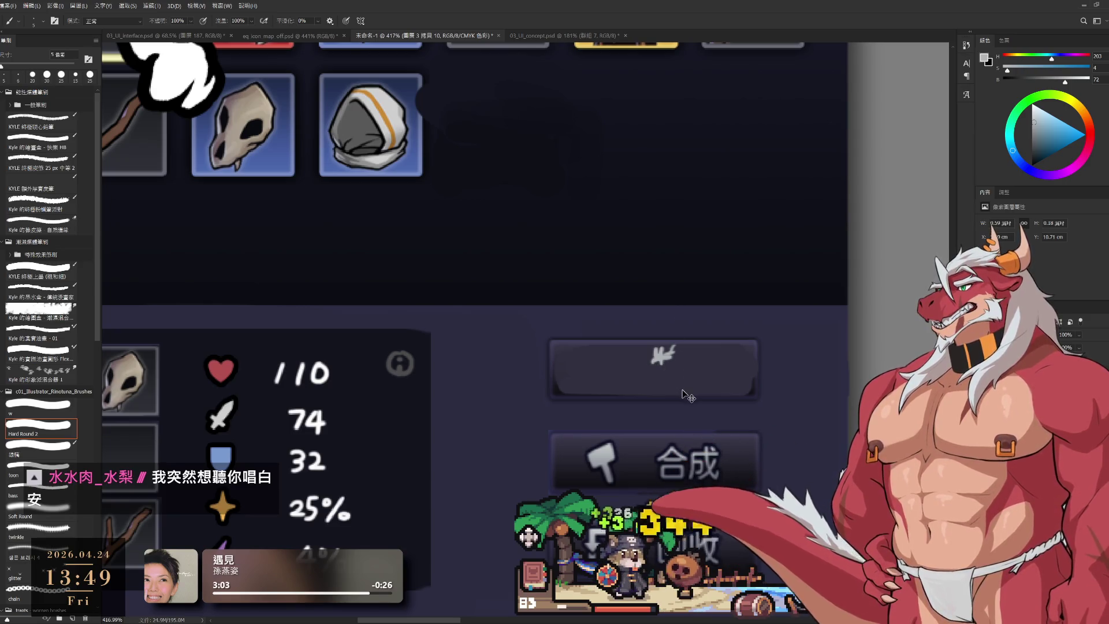
key(ctrl+z)
key(ctrl+z)
key(ctrl+z)
key(ctrl+z)
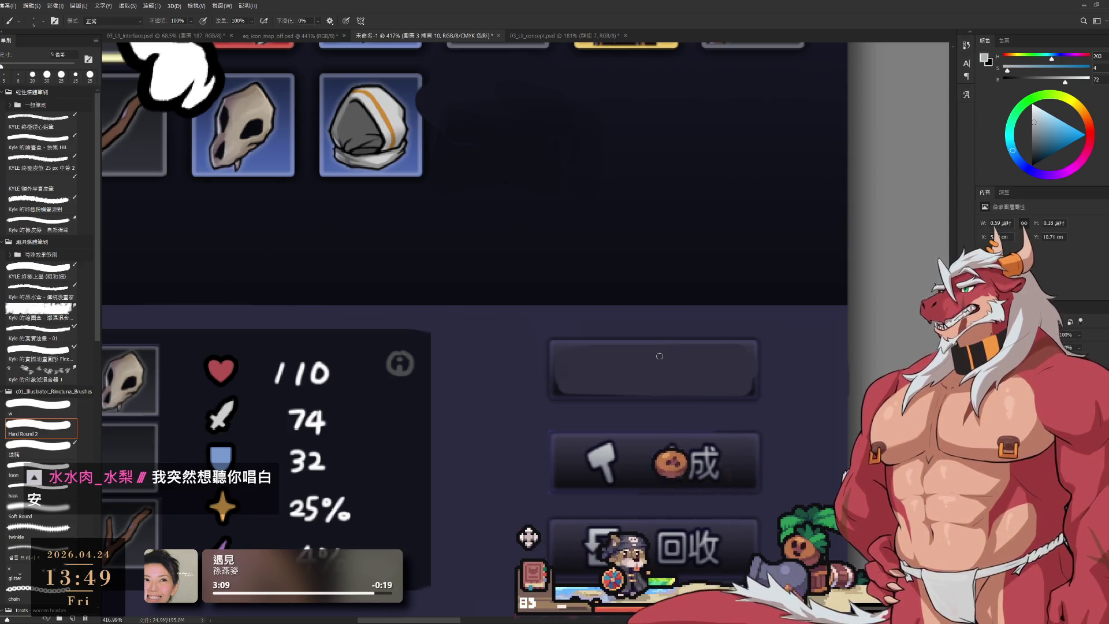
mouse_move(658, 359)
mouse_down()
mouse_move(685, 358)
mouse_move(673, 362)
mouse_move(683, 364)
mouse_move(676, 392)
mouse_move(647, 389)
mouse_move(693, 395)
mouse_up()
mouse_move(700, 358)
mouse_down()
mouse_move(701, 377)
mouse_move(654, 386)
mouse_move(693, 391)
mouse_move(689, 374)
mouse_move(701, 386)
mouse_up()
key(ctrl+z)
key(ctrl+z)
key(ctrl+z)
key(ctrl+z)
Draw the 備 strokes so the top button reads 装備.
drag(709, 352, 710, 365)
mouse_move(717, 347)
mouse_down()
mouse_move(724, 366)
mouse_move(720, 357)
mouse_up()
mouse_move(701, 365)
mouse_down()
mouse_move(724, 363)
mouse_move(701, 383)
mouse_up()
drag(707, 368, 720, 389)
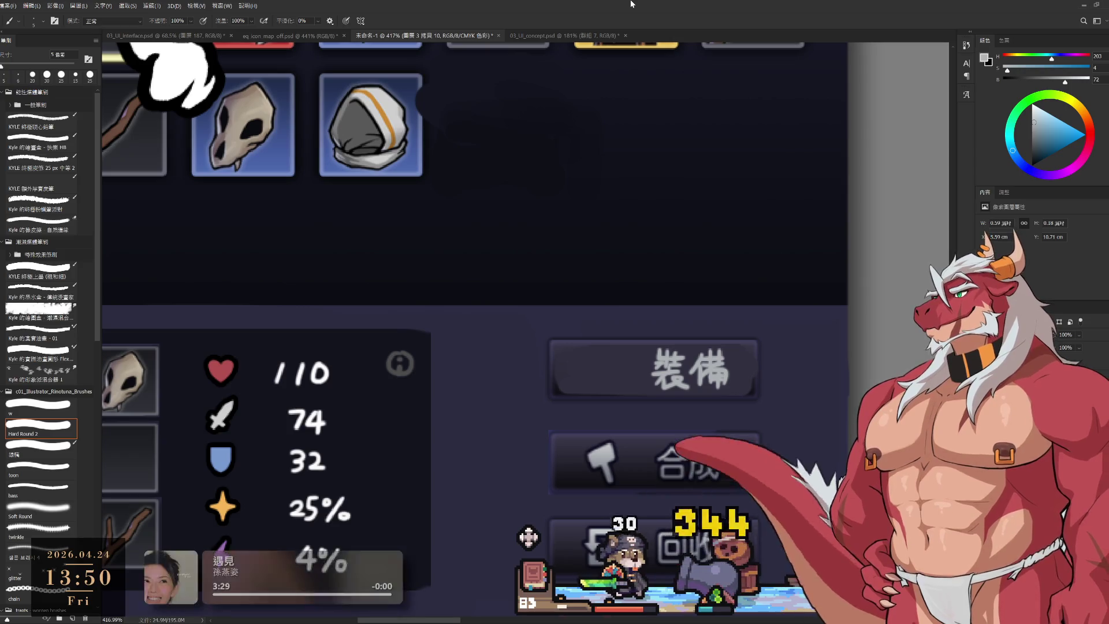
scroll(707, 306, down, 3)
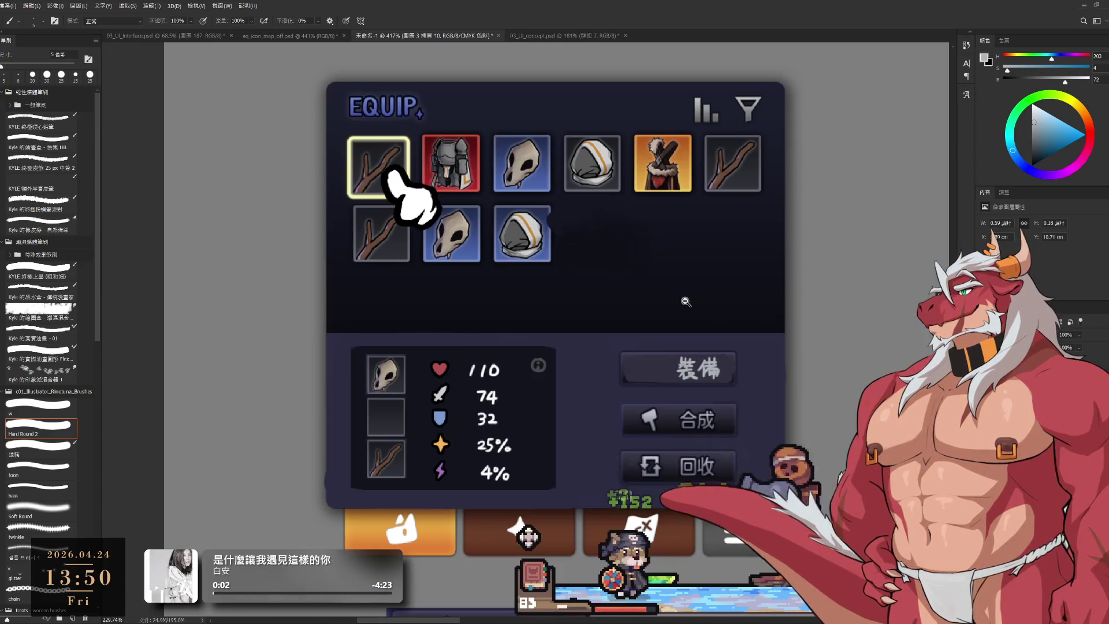
scroll(650, 319, down, 1)
scroll(649, 319, up, 1)
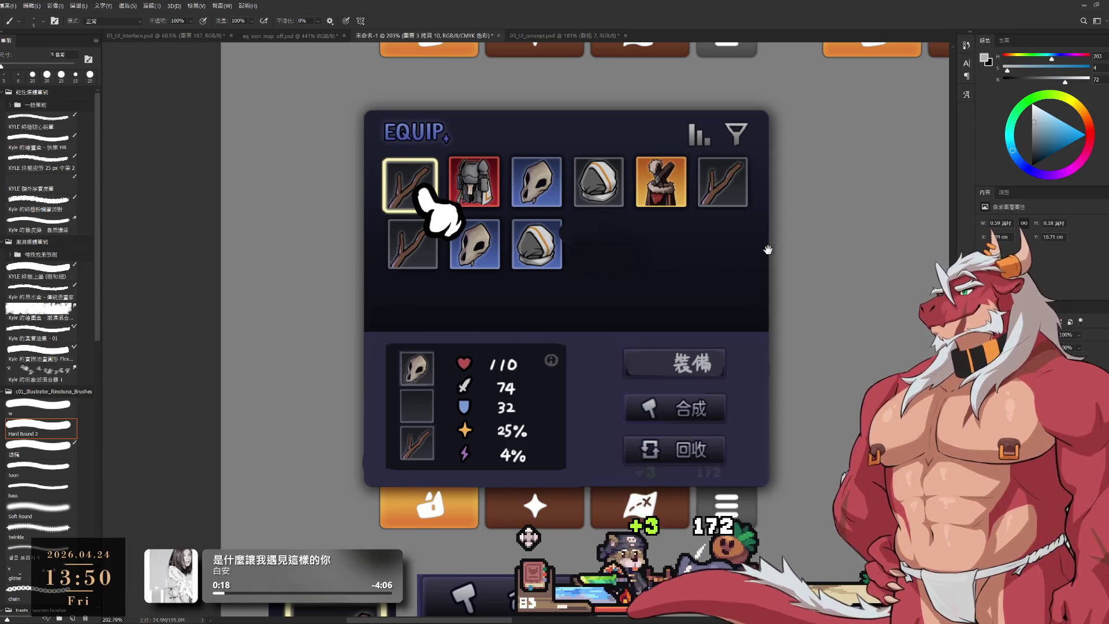
scroll(752, 265, down, 3)
scroll(752, 266, up, 2)
mouse_move(750, 297)
mouse_down()
mouse_move(698, 385)
mouse_move(447, 442)
mouse_up()
scroll(698, 385, down, 3)
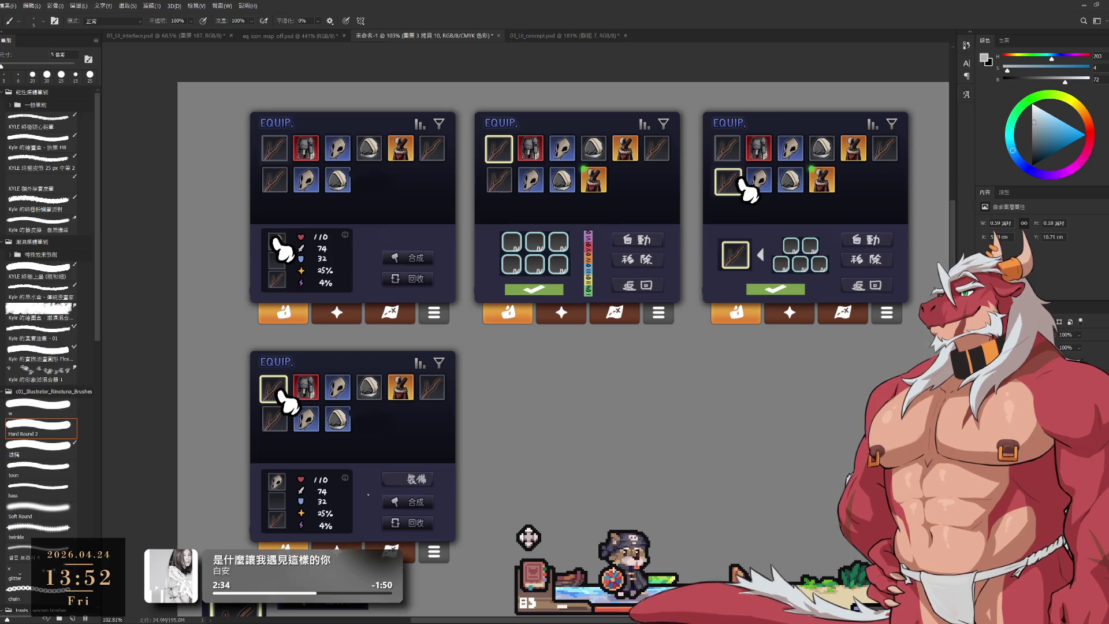
drag(368, 495, 582, 433)
scroll(583, 432, up, 5)
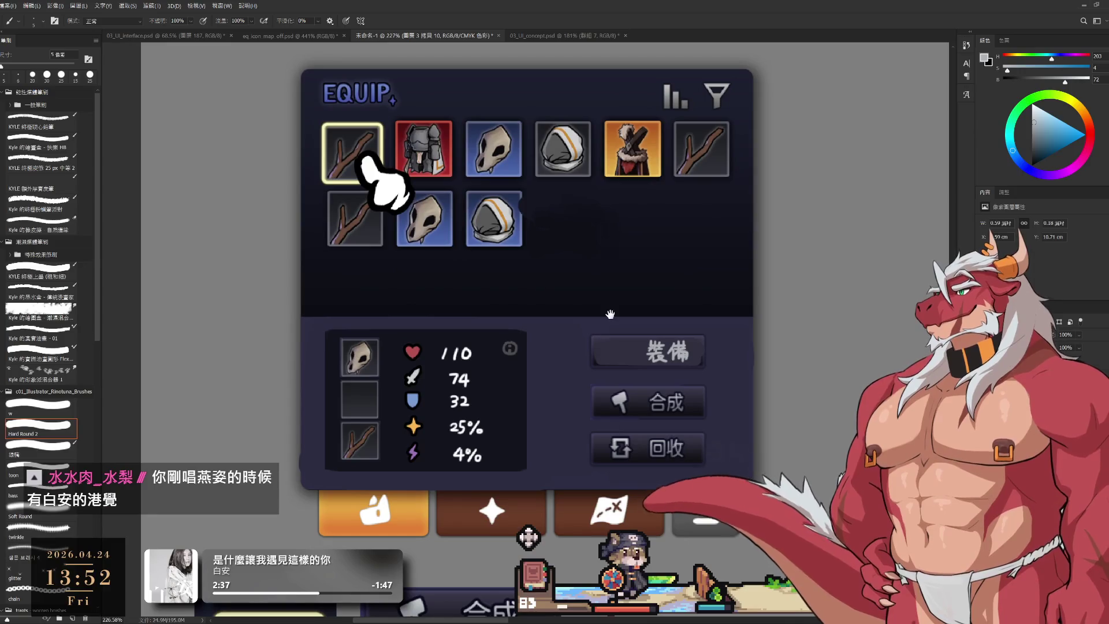
scroll(582, 384, up, 2)
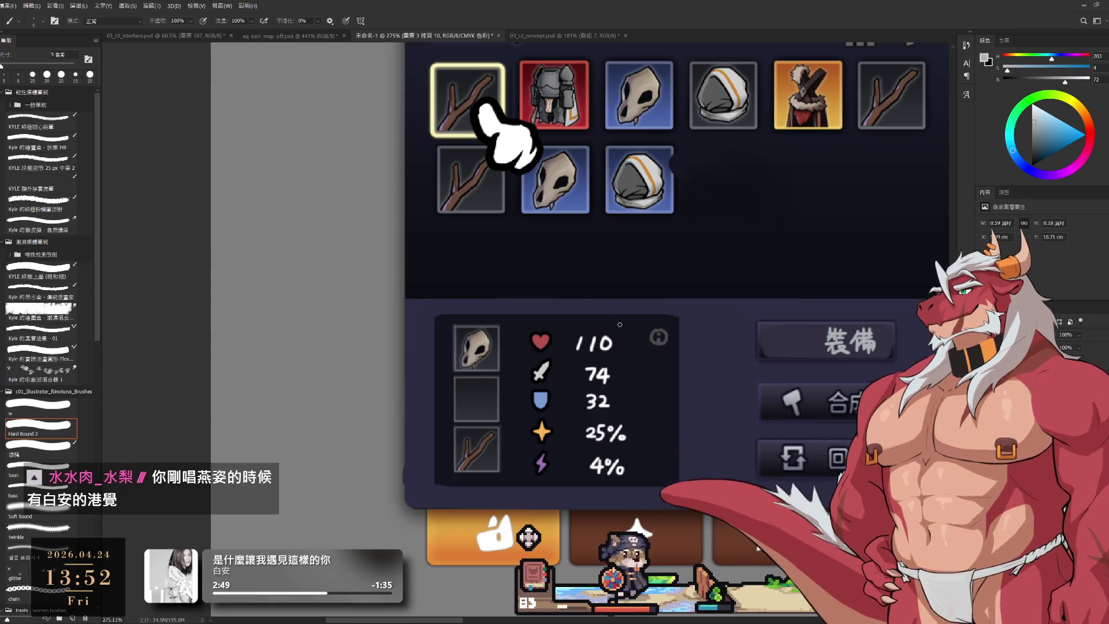
Erase the 74 attack value on the stat numbers layer.
ctrl+click(614, 384)
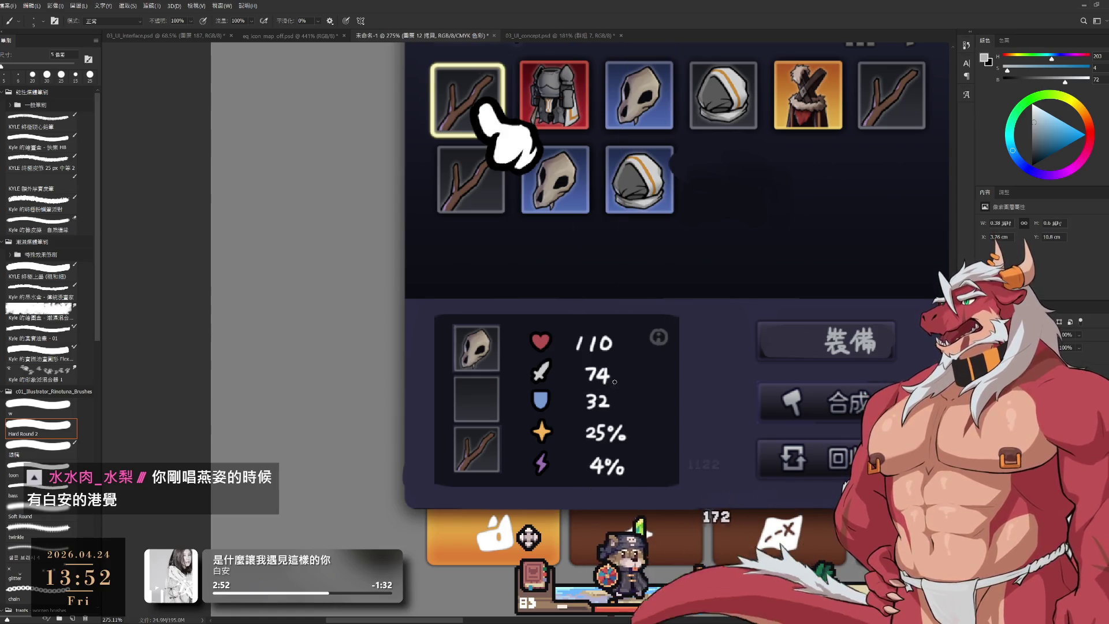
click(603, 374)
key(e)
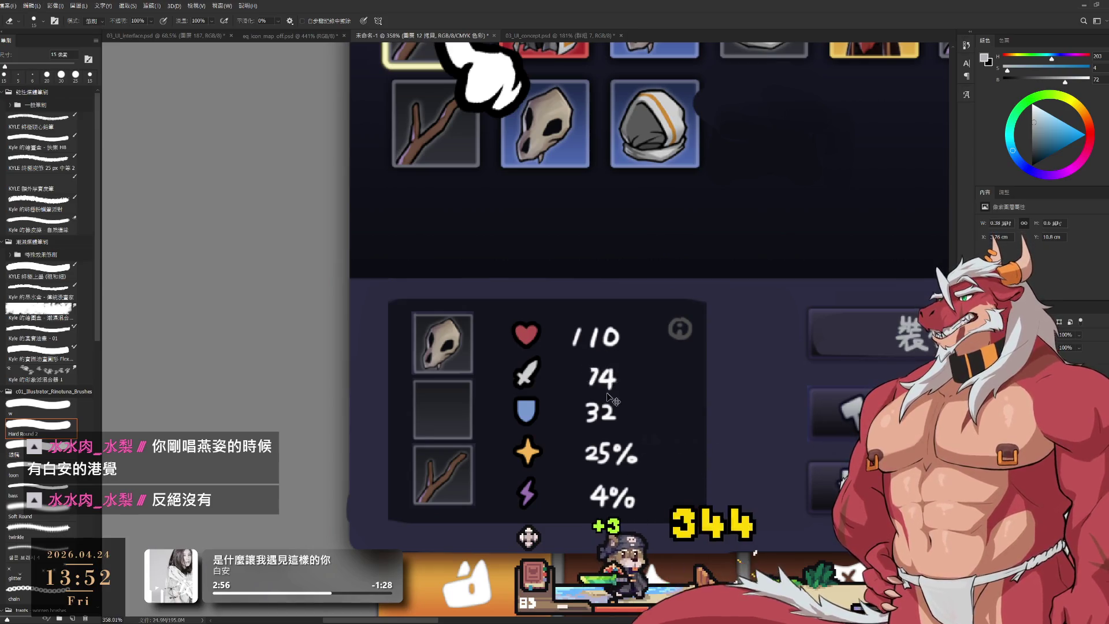
mouse_move(586, 370)
mouse_down()
mouse_move(612, 380)
mouse_move(592, 391)
mouse_up()
key(b)
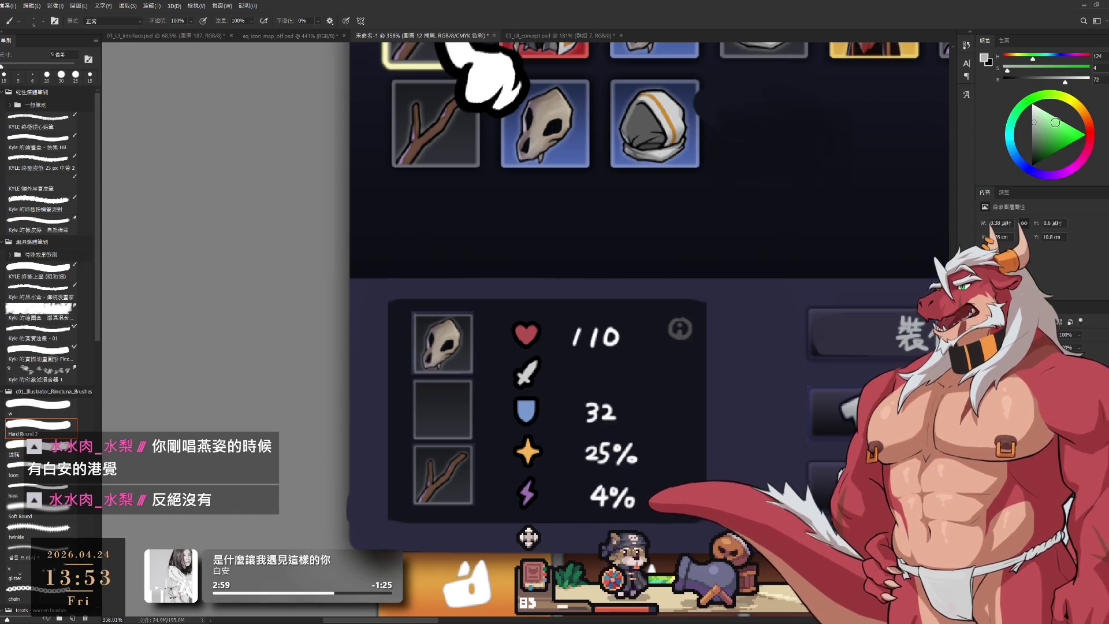
Test a green stroke where the attack value was, undo it, and erase the 25% beside the star stat.
click(1054, 122)
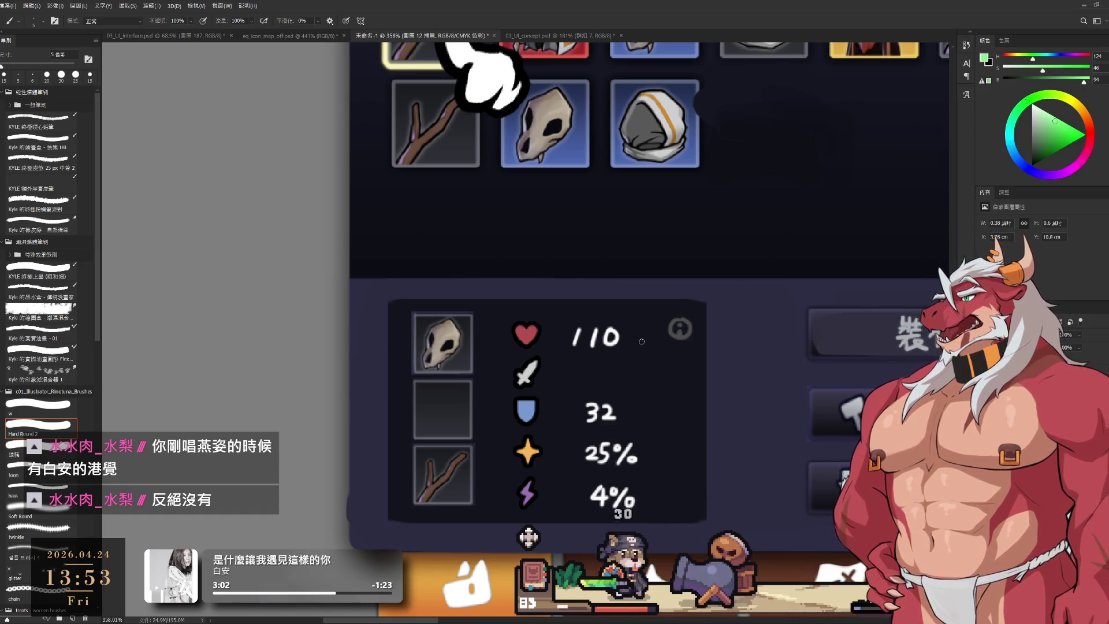
mouse_move(588, 368)
mouse_down()
mouse_move(597, 369)
mouse_move(590, 384)
mouse_move(617, 381)
mouse_up()
key(ctrl+z)
key(ctrl+z)
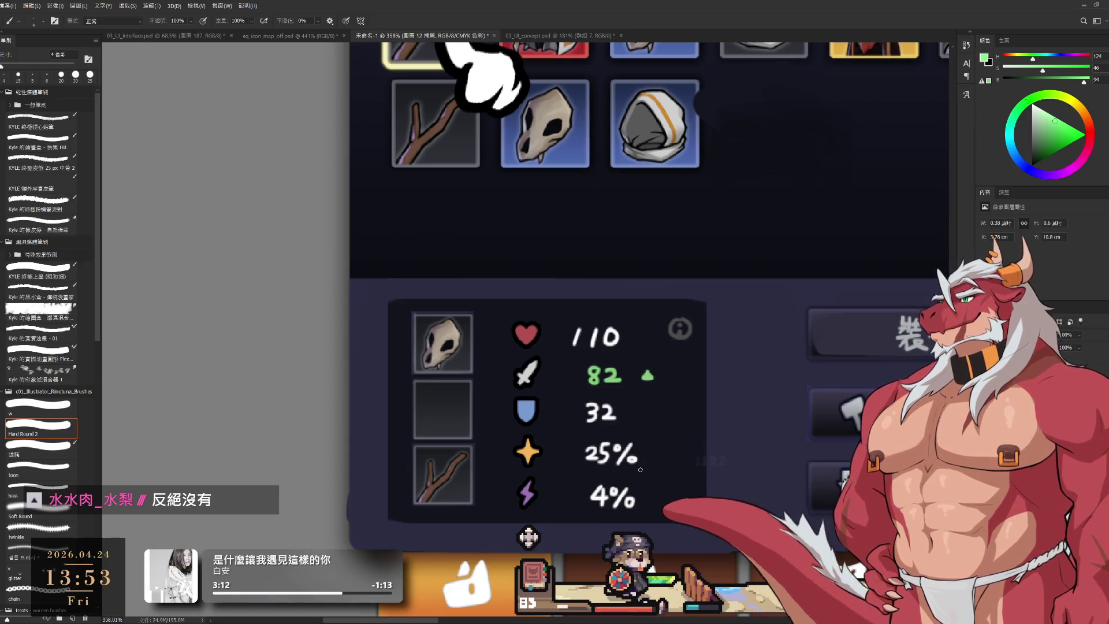
key(e)
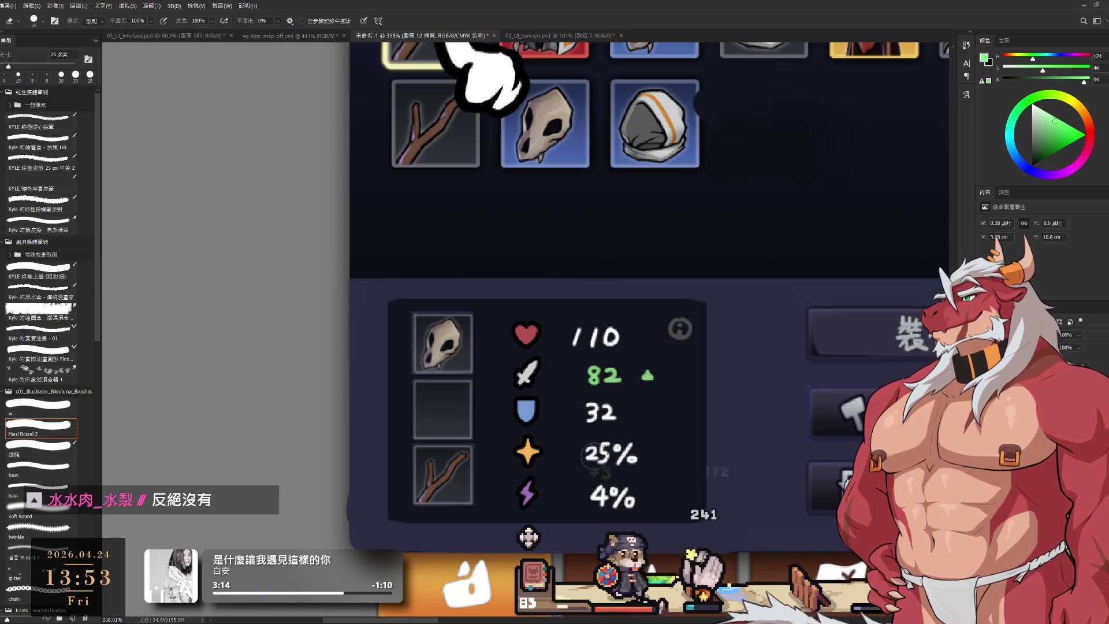
drag(597, 453, 595, 449)
Hand-draw a red 10 with a down marker beside the star stat, using a slightly larger brush.
key(b)
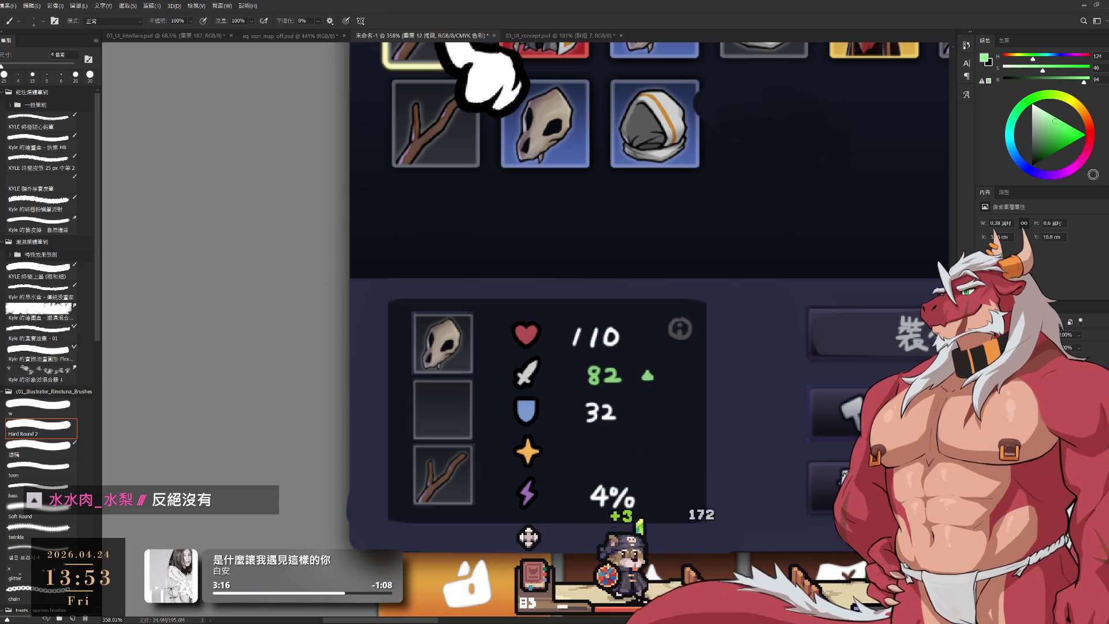
alt+click(526, 334)
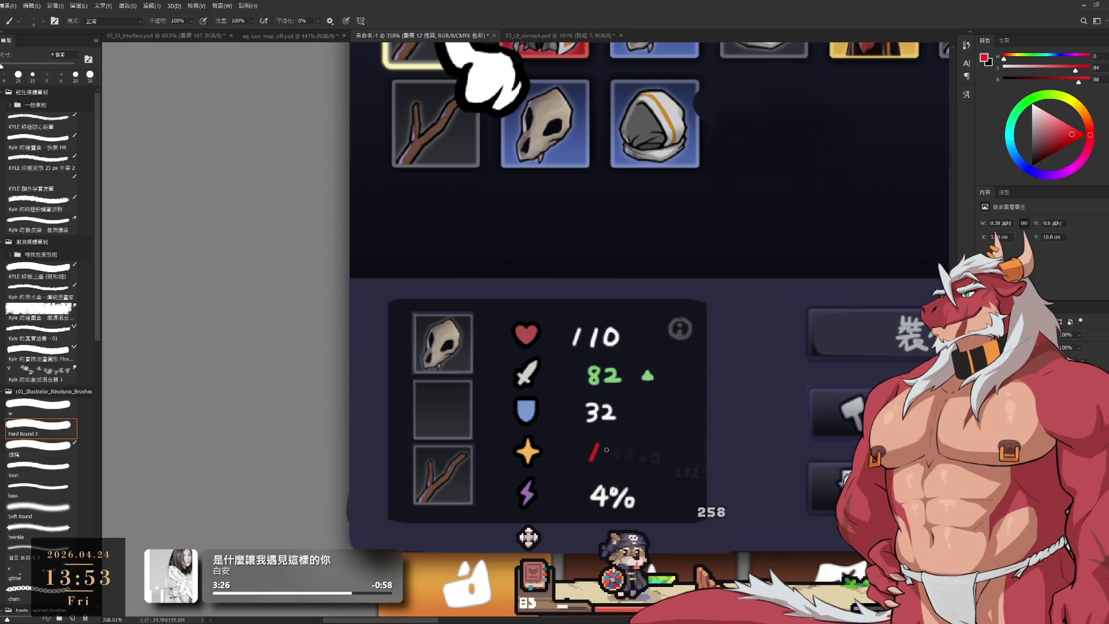
key(ctrl+z)
key(ctrl+z)
key(bracketright)
drag(592, 461, 602, 443)
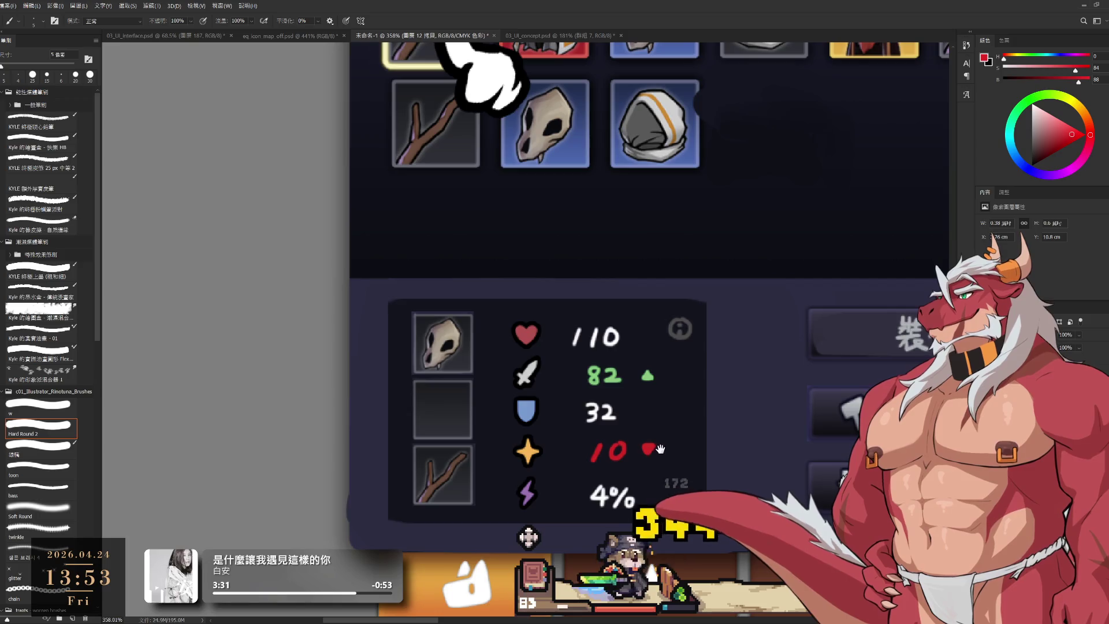
scroll(647, 416, down, 5)
scroll(626, 350, up, 2)
scroll(626, 354, down, 3)
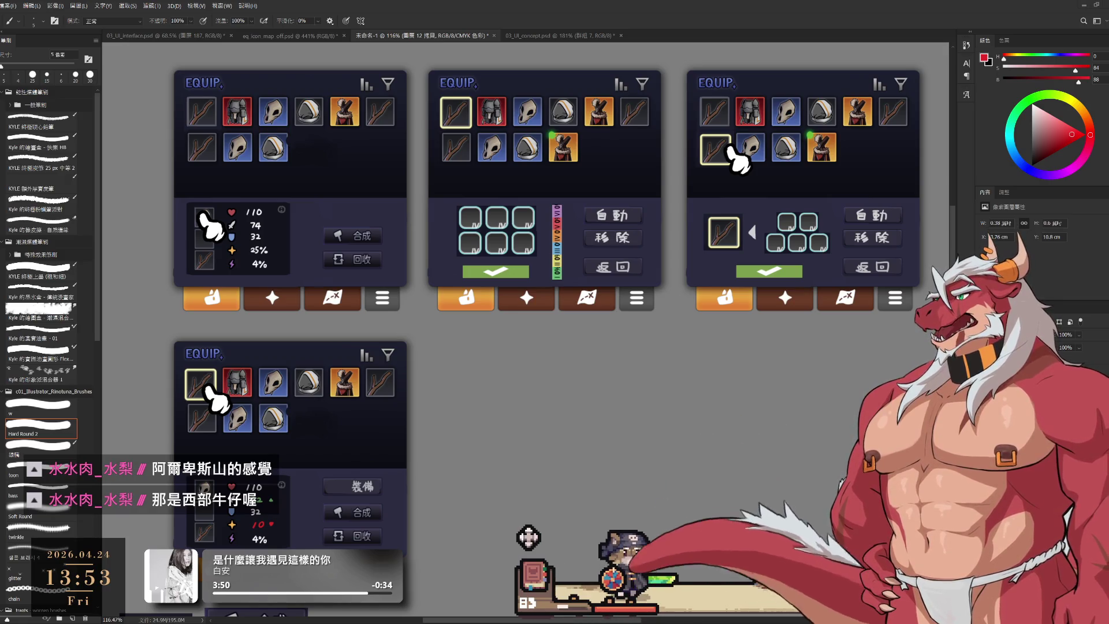
Place the pointing hands on the lower panel's first slot and beside the third panel's green confirm bar.
ctrl+alt+click(841, 272)
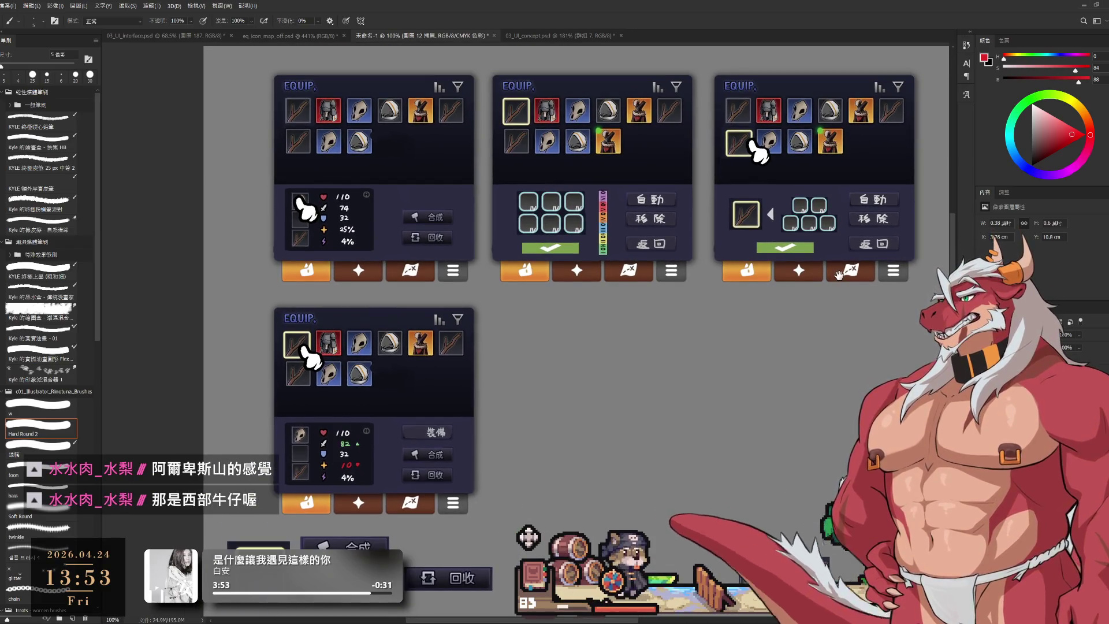
drag(838, 273, 835, 293)
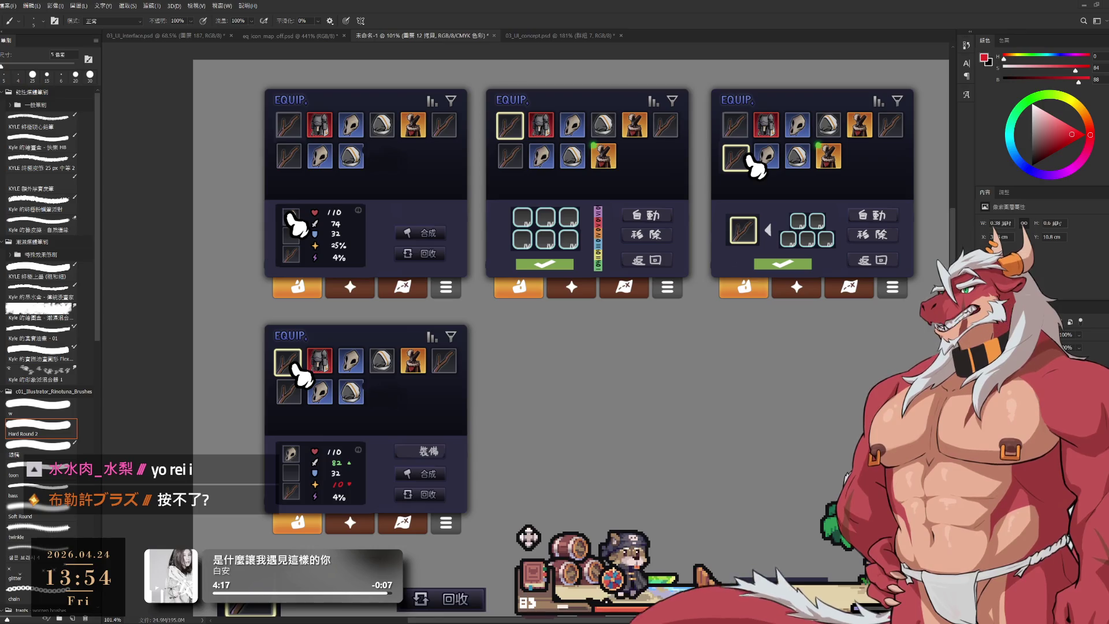
mouse_move(302, 376)
mouse_down()
mouse_move(392, 479)
mouse_move(433, 462)
mouse_move(384, 472)
mouse_move(285, 372)
mouse_move(332, 387)
mouse_move(422, 465)
mouse_move(309, 386)
mouse_move(469, 475)
mouse_move(344, 390)
mouse_move(442, 460)
mouse_move(335, 421)
mouse_move(354, 385)
mouse_move(379, 430)
mouse_move(383, 422)
mouse_move(312, 145)
mouse_move(300, 347)
mouse_move(318, 404)
mouse_move(365, 500)
mouse_move(446, 461)
mouse_up()
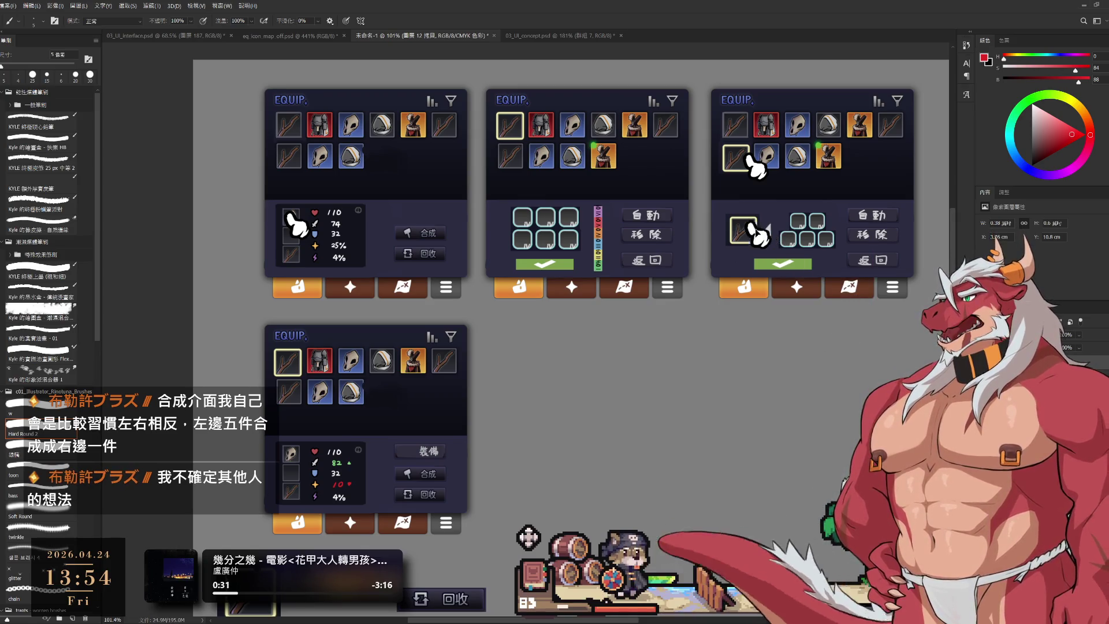
mouse_move(768, 248)
mouse_down()
mouse_move(749, 267)
mouse_move(764, 234)
mouse_move(854, 256)
mouse_move(732, 243)
mouse_move(796, 246)
mouse_move(751, 243)
mouse_move(754, 234)
mouse_up()
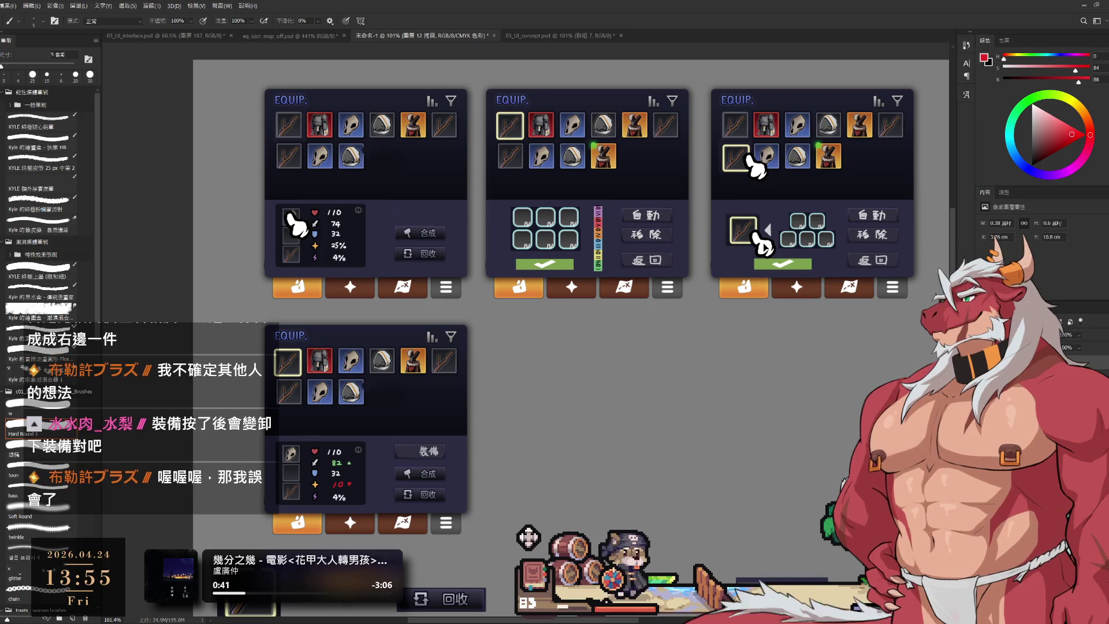
mouse_move(762, 245)
mouse_down()
mouse_move(774, 308)
mouse_move(817, 253)
mouse_move(827, 273)
mouse_move(808, 300)
mouse_move(564, 264)
mouse_move(534, 240)
mouse_move(592, 231)
mouse_move(545, 228)
mouse_move(563, 225)
mouse_move(575, 328)
mouse_move(563, 241)
mouse_move(558, 255)
mouse_move(571, 248)
mouse_up()
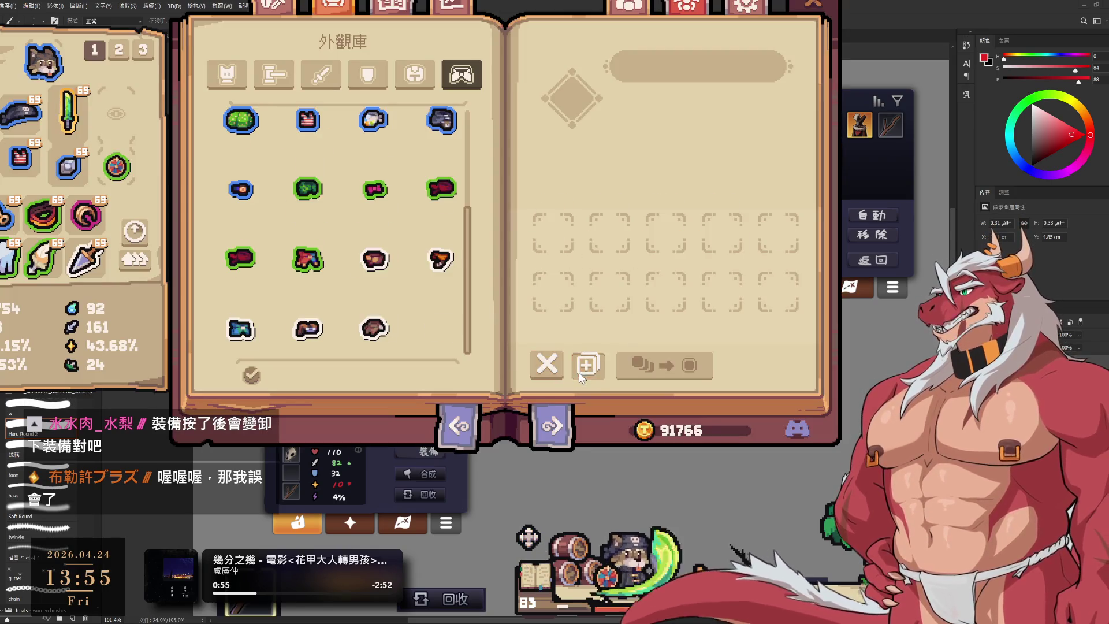
Fill the 外觀庫 book's empty slots, then rotate the lower EQUIP panel 90° and move it right.
click(579, 372)
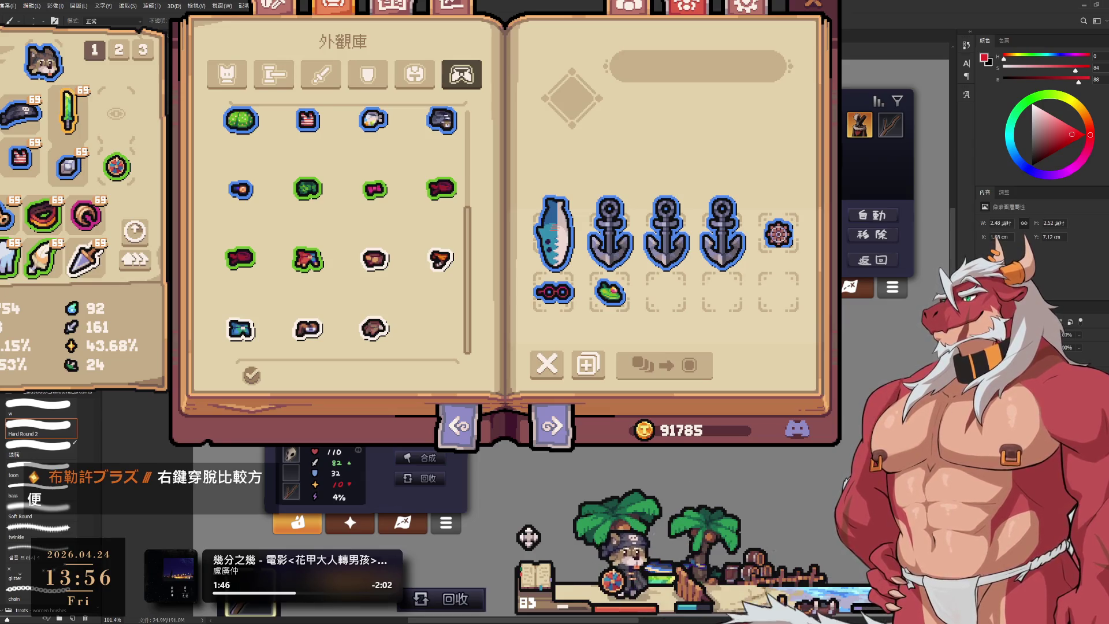
key(ctrl+t)
drag(346, 502, 604, 503)
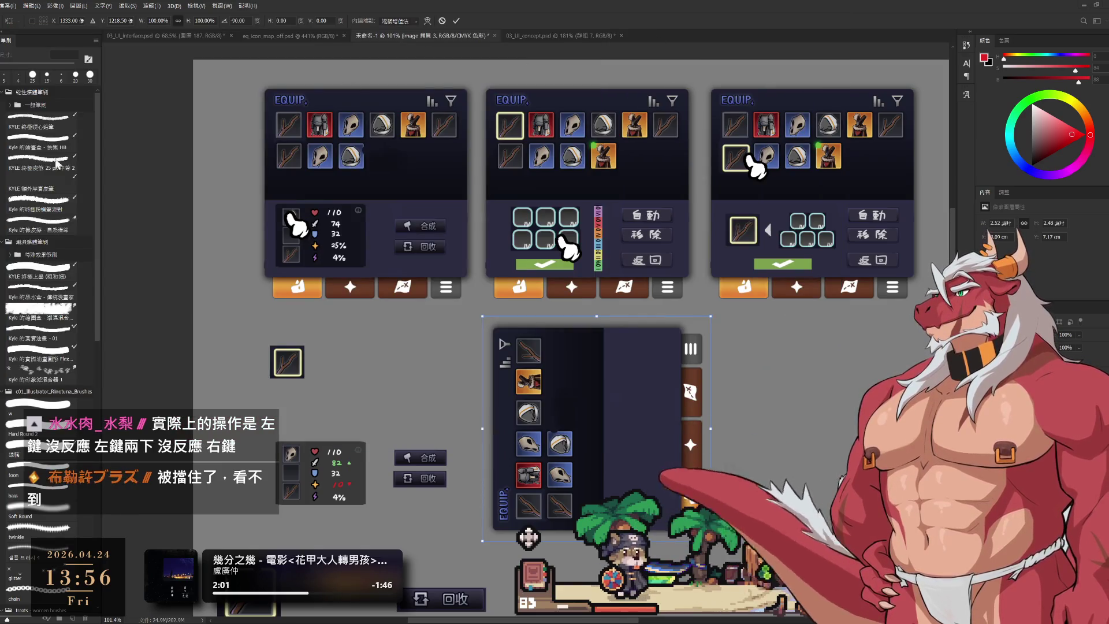
Nudge the vertical EQUIP panel into place, commit the transform, and drag the hand out of the first panel.
drag(665, 280, 648, 261)
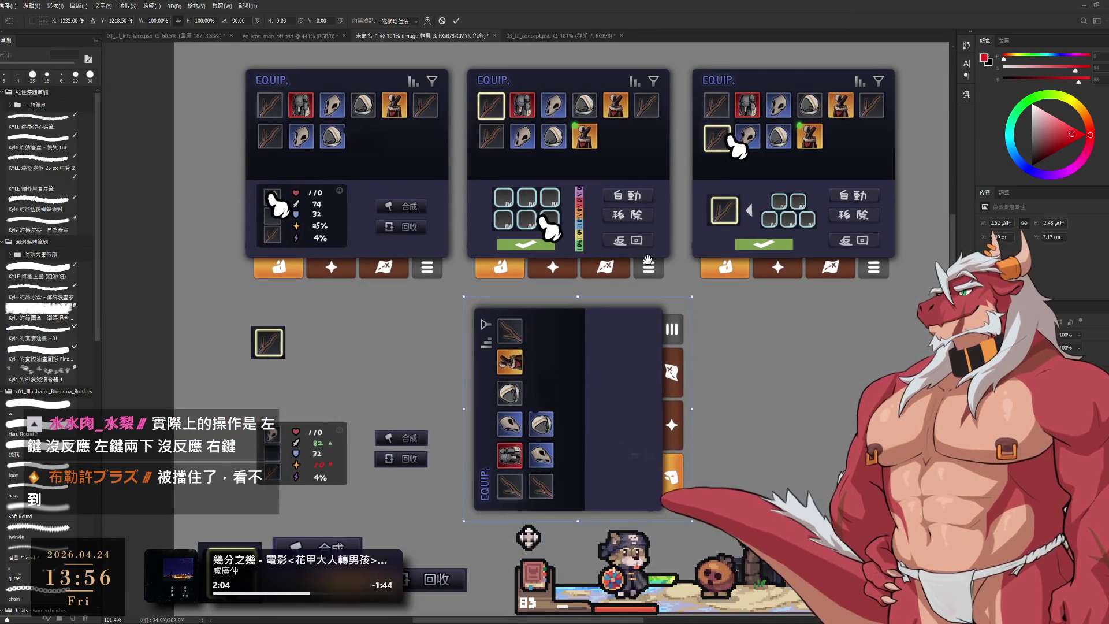
drag(645, 320, 647, 321)
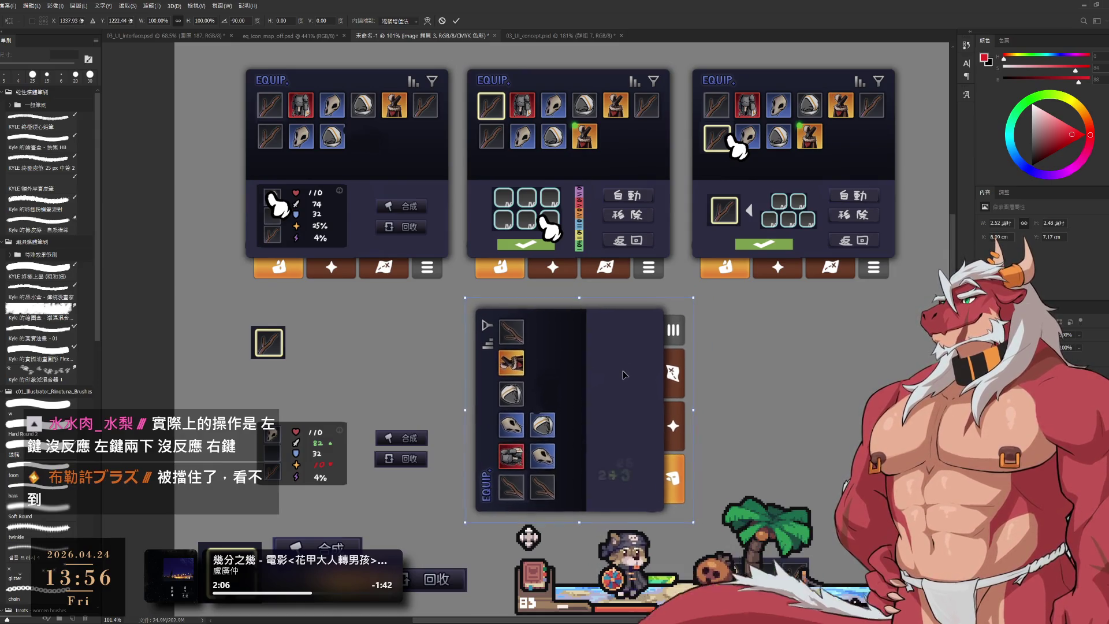
drag(627, 383, 621, 385)
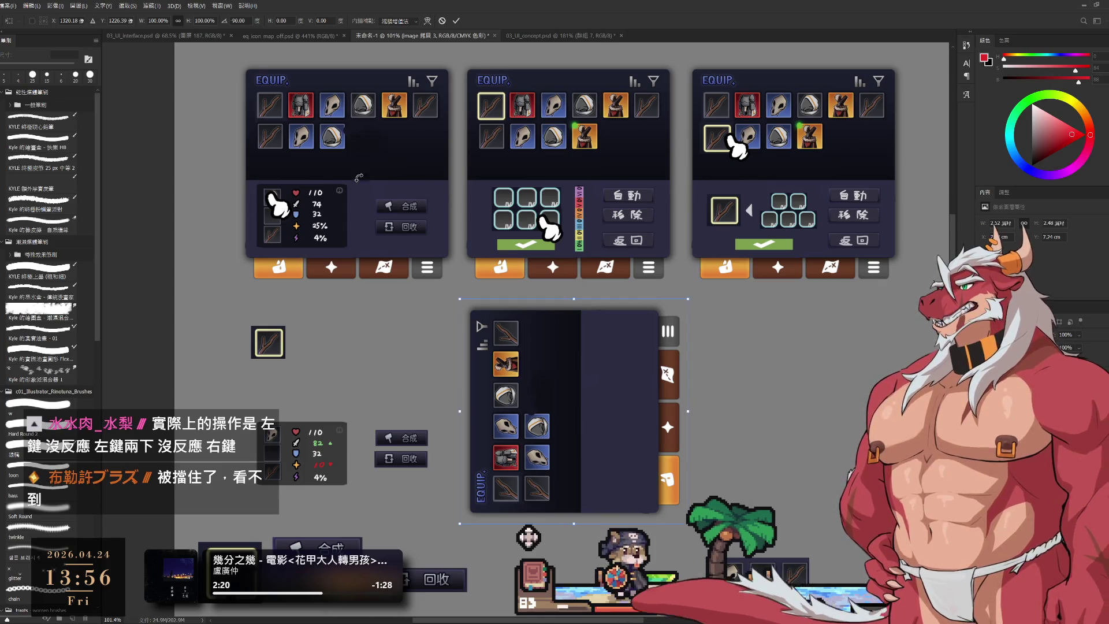
click(457, 21)
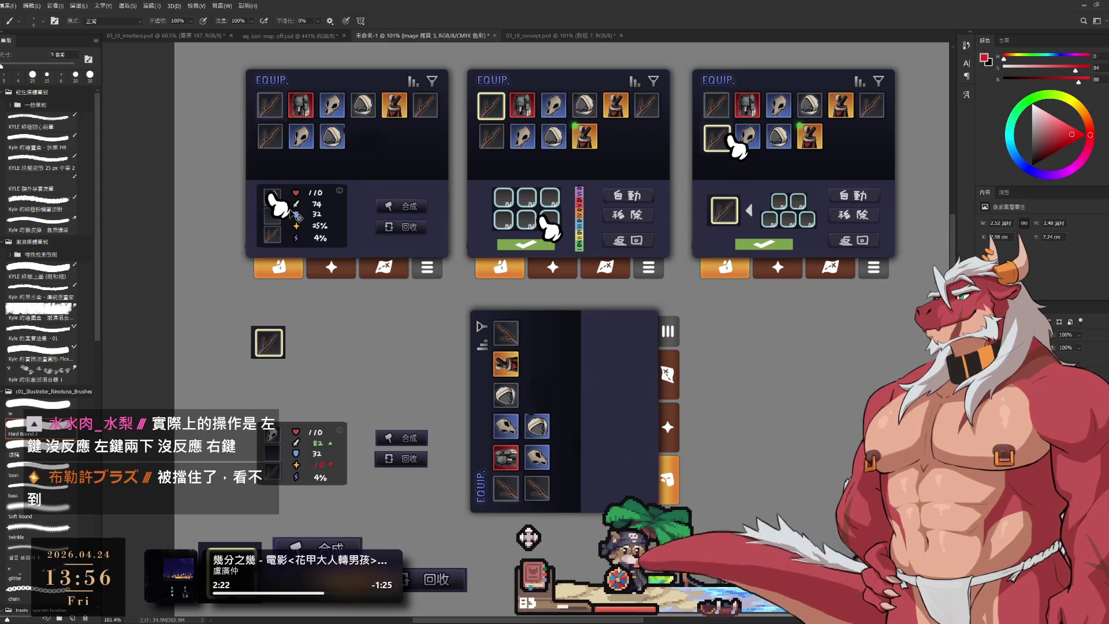
mouse_move(279, 212)
mouse_down()
mouse_move(606, 346)
mouse_move(607, 335)
mouse_move(609, 410)
mouse_move(596, 322)
mouse_move(602, 426)
mouse_move(610, 332)
mouse_move(614, 456)
mouse_move(647, 448)
mouse_move(612, 338)
mouse_move(616, 469)
mouse_move(796, 441)
mouse_move(804, 370)
mouse_up()
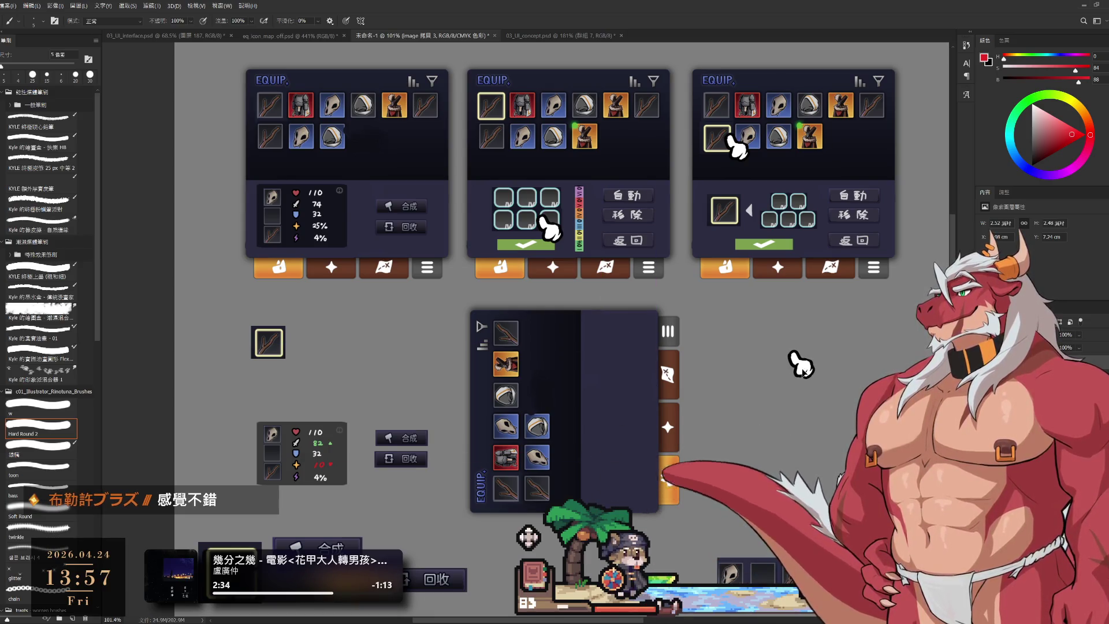
click(811, 378)
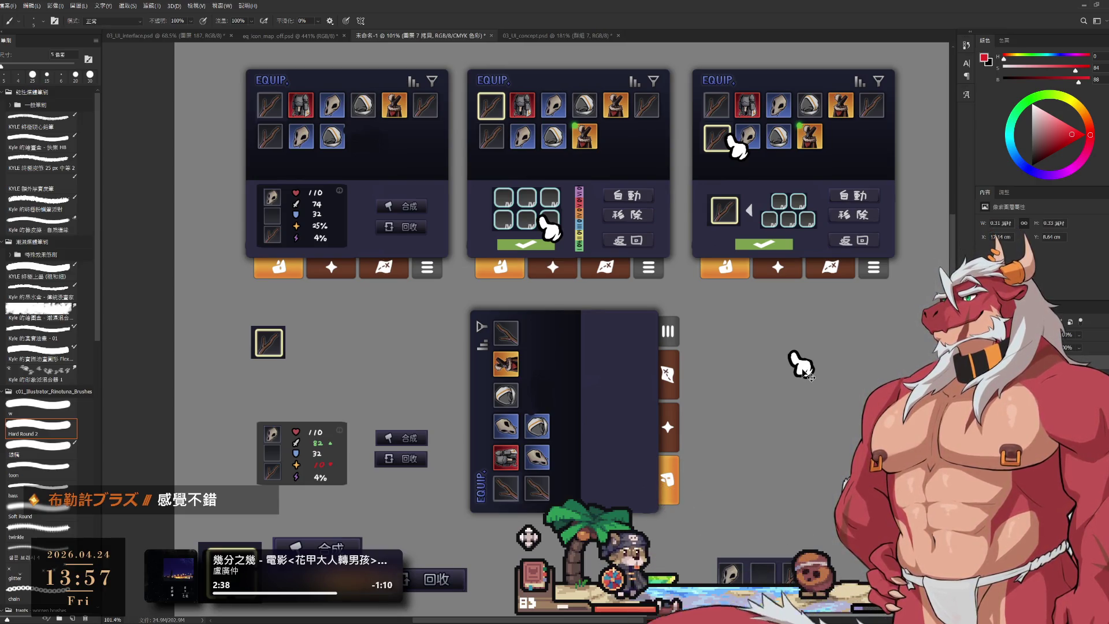
Compare the horizontal and vertical lower-panel layouts and reposition the hand in the first panel.
key(ctrl+z)
key(ctrl+z)
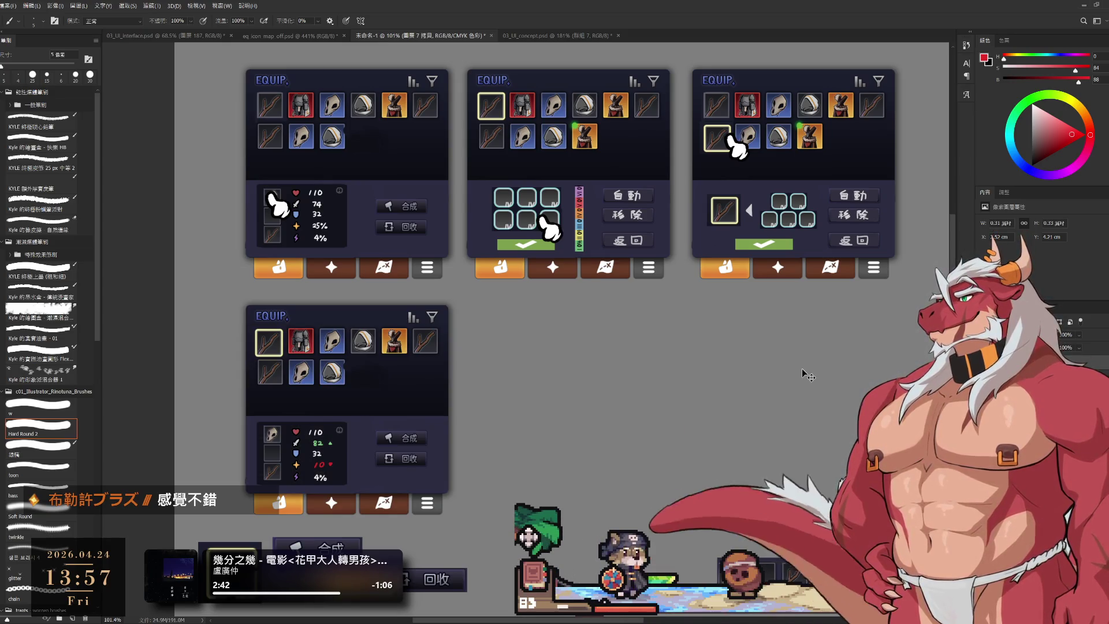
key(ctrl+shift+z)
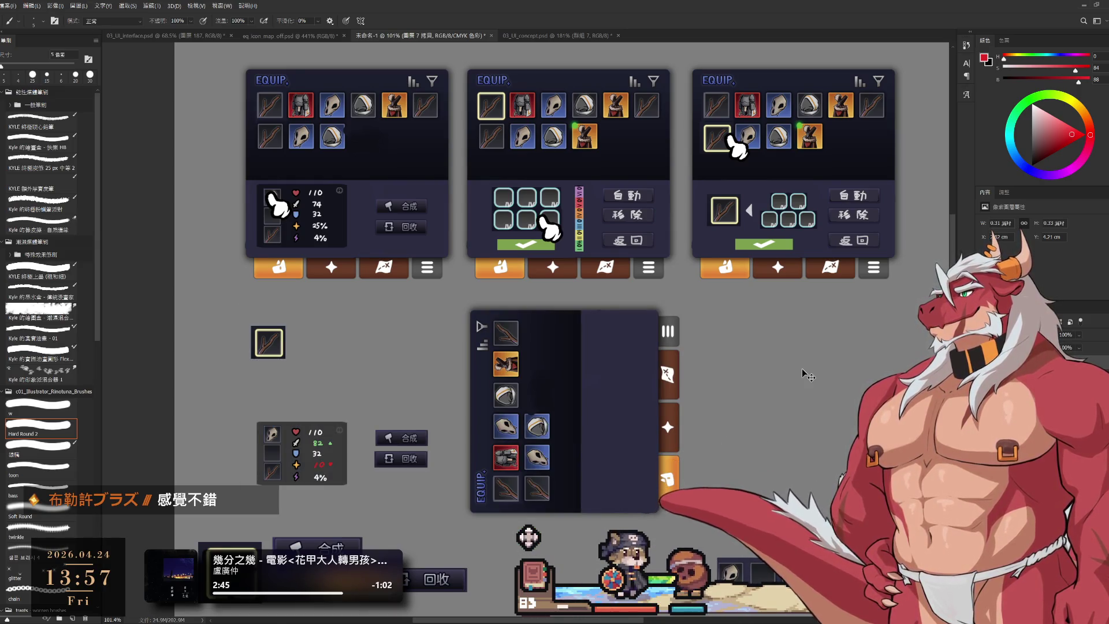
mouse_move(303, 223)
mouse_down()
mouse_move(562, 396)
mouse_move(536, 402)
mouse_move(540, 515)
mouse_move(550, 341)
mouse_move(563, 371)
mouse_up()
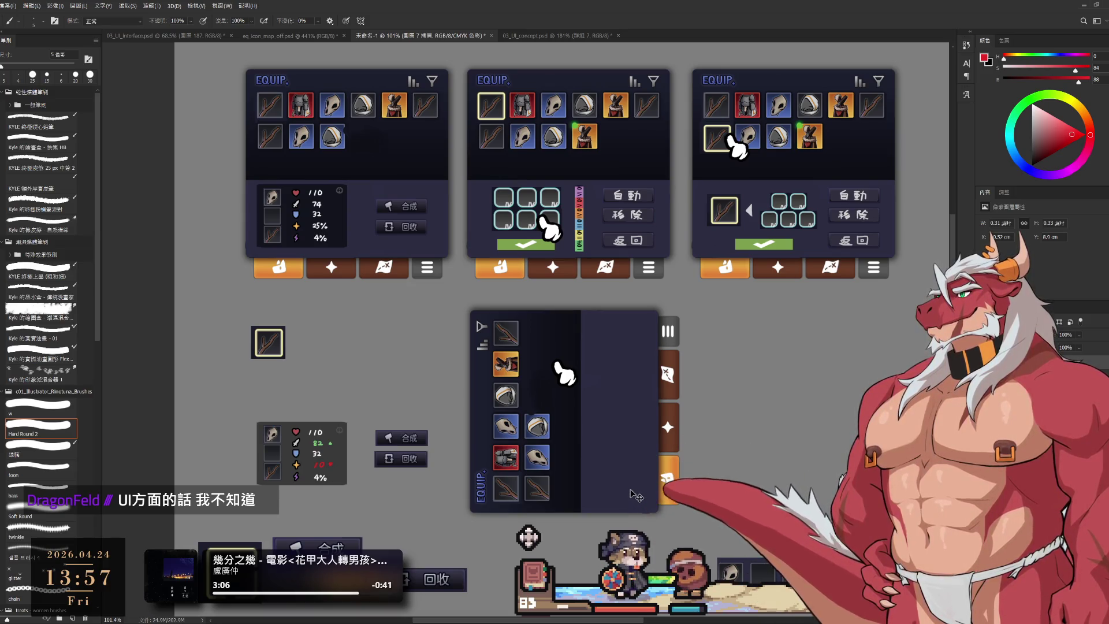
Revert to the horizontal lower panel, nudge the third panel's hand up, and open the 外觀庫 book.
key(ctrl+z)
key(ctrl+z)
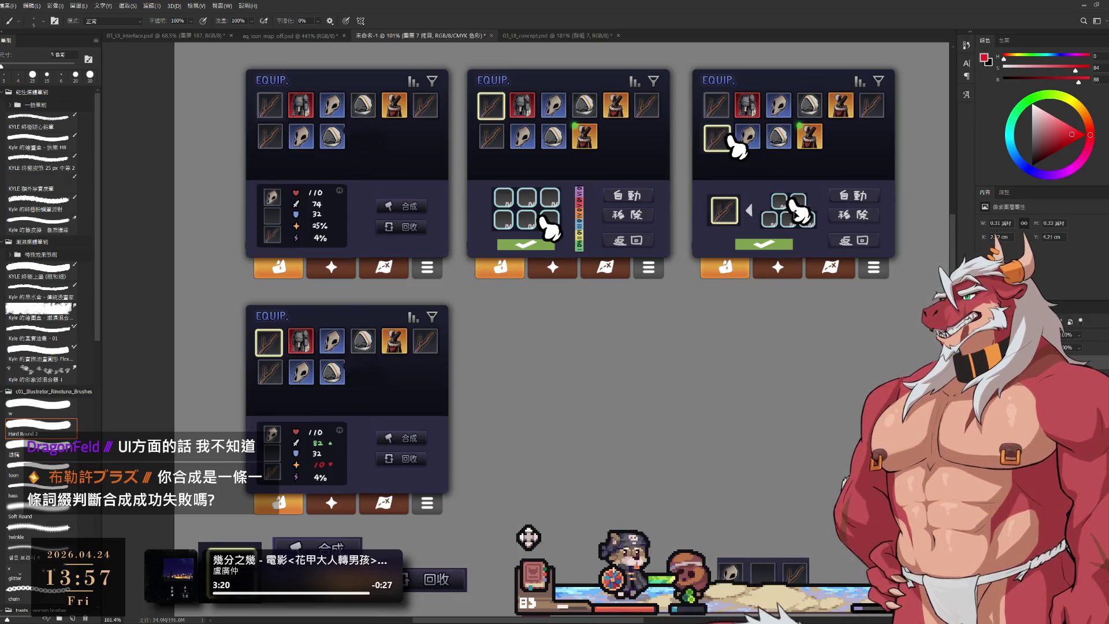
mouse_move(796, 231)
mouse_down()
mouse_move(791, 223)
mouse_move(763, 245)
mouse_move(723, 223)
mouse_move(733, 227)
mouse_move(732, 214)
mouse_move(712, 218)
mouse_move(736, 215)
mouse_move(719, 351)
mouse_move(725, 324)
mouse_move(755, 303)
mouse_move(754, 319)
mouse_up()
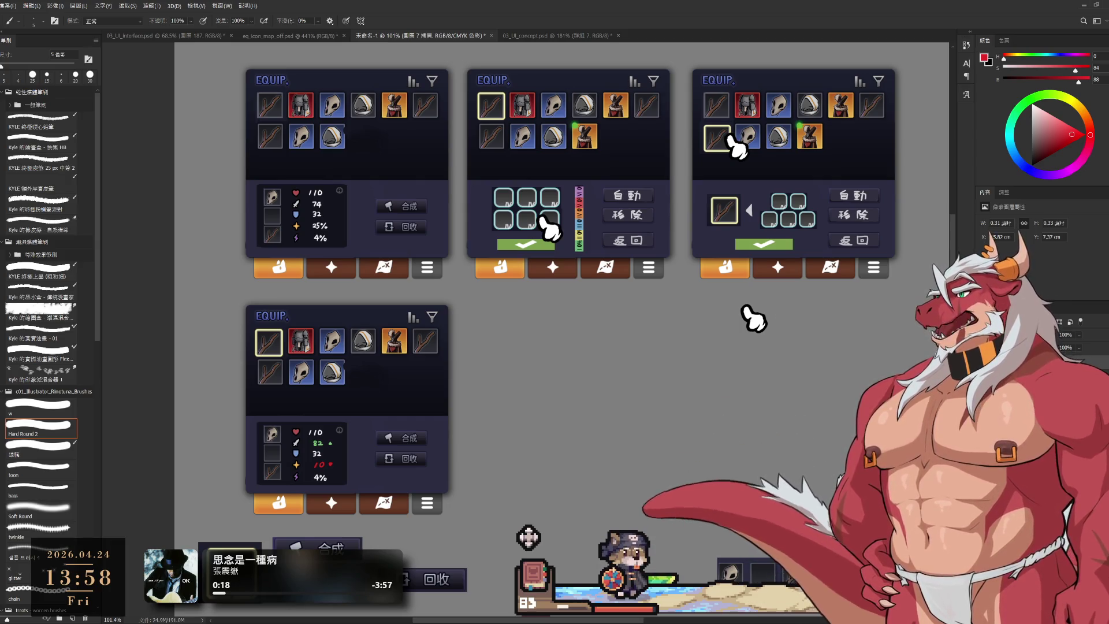
click(532, 574)
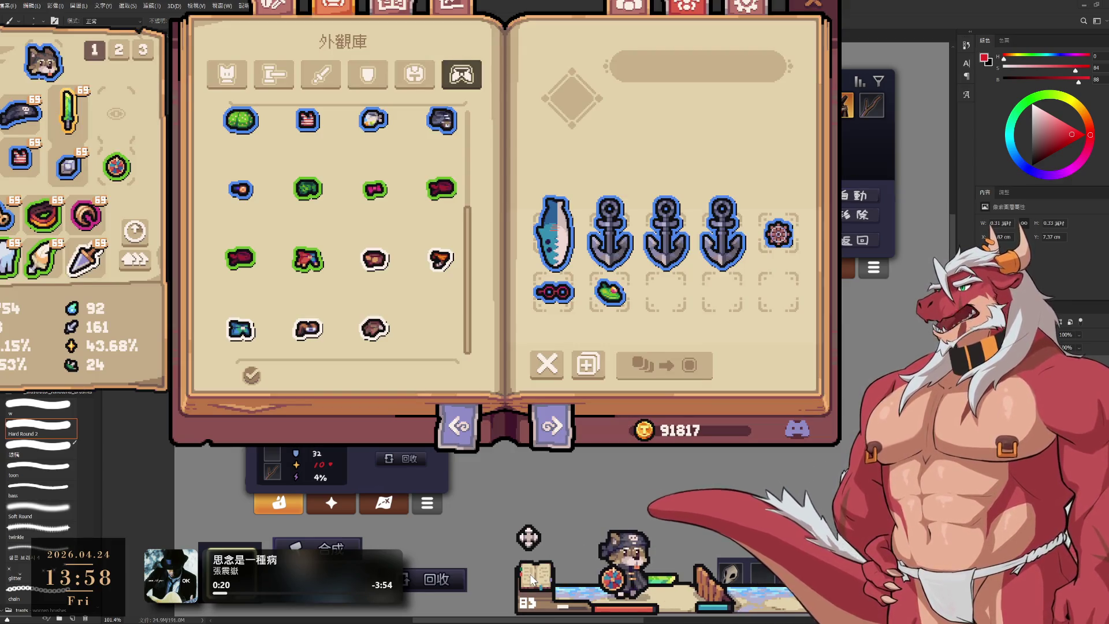
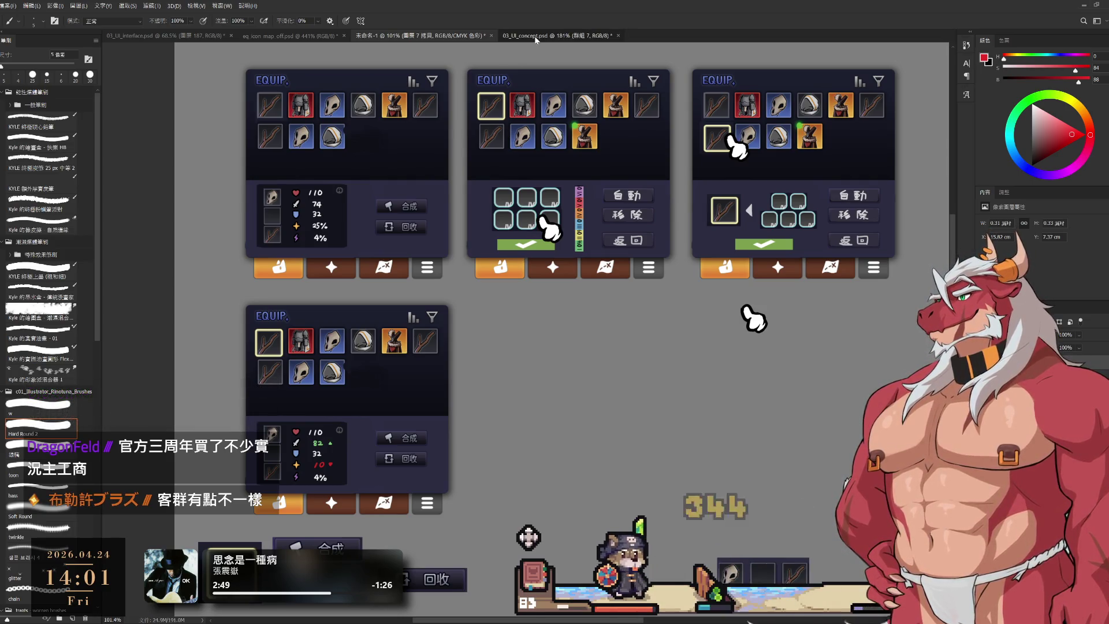
click(557, 36)
click(422, 35)
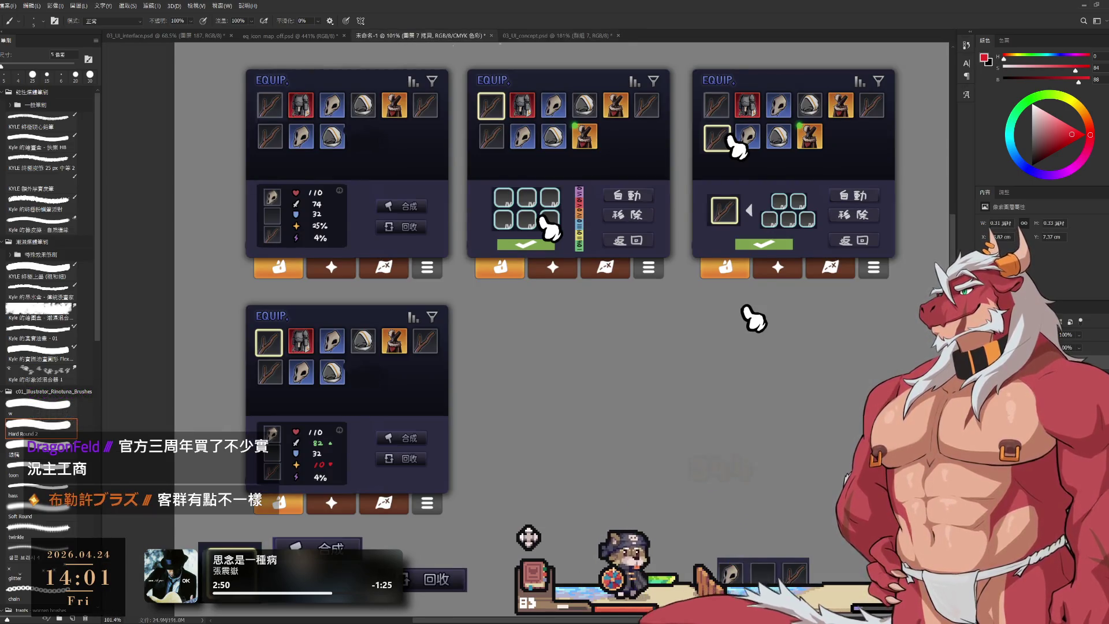
click(181, 37)
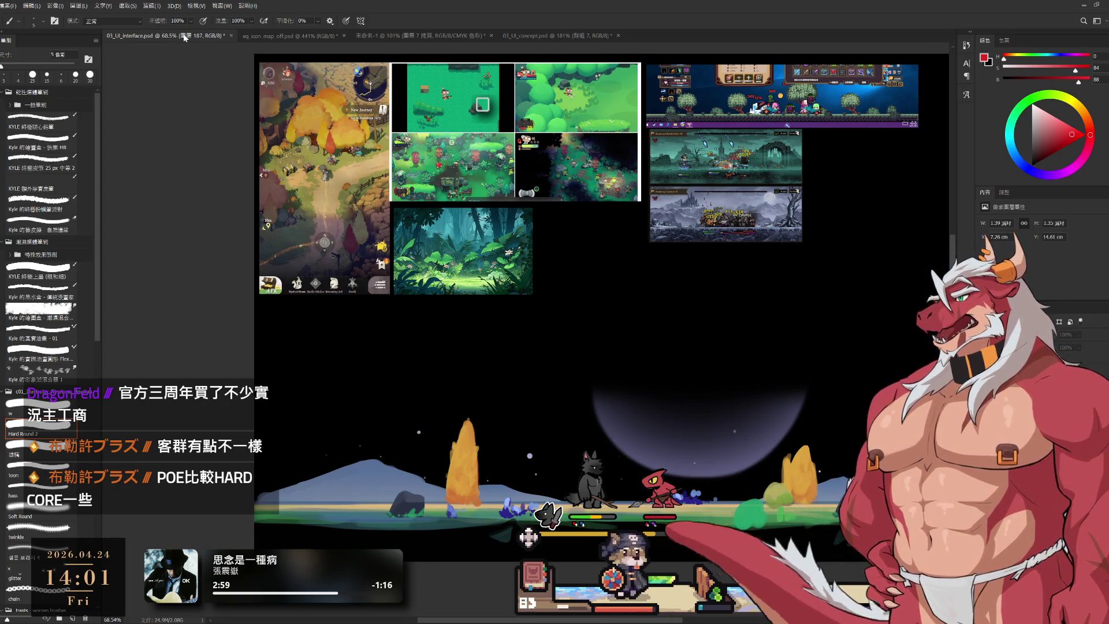
click(270, 36)
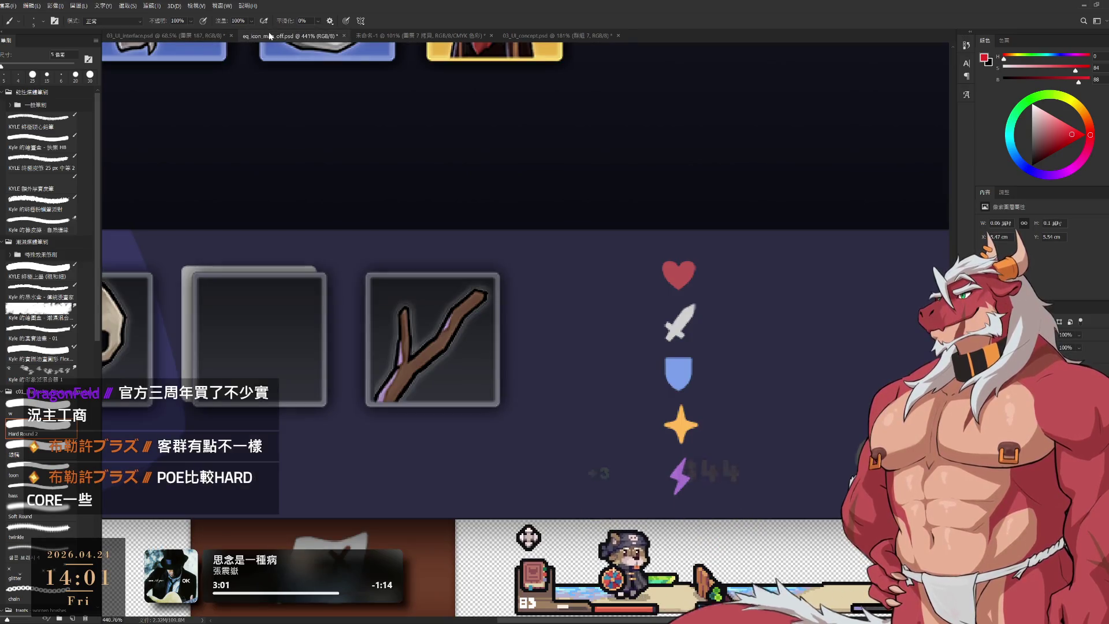
scroll(651, 183, down, 5)
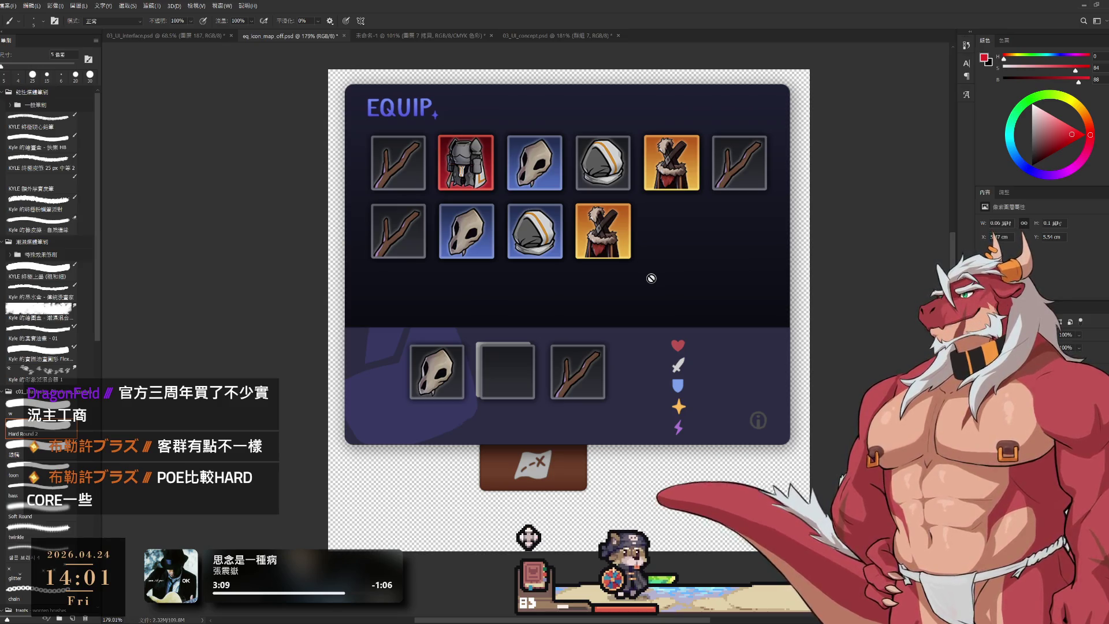
click(404, 36)
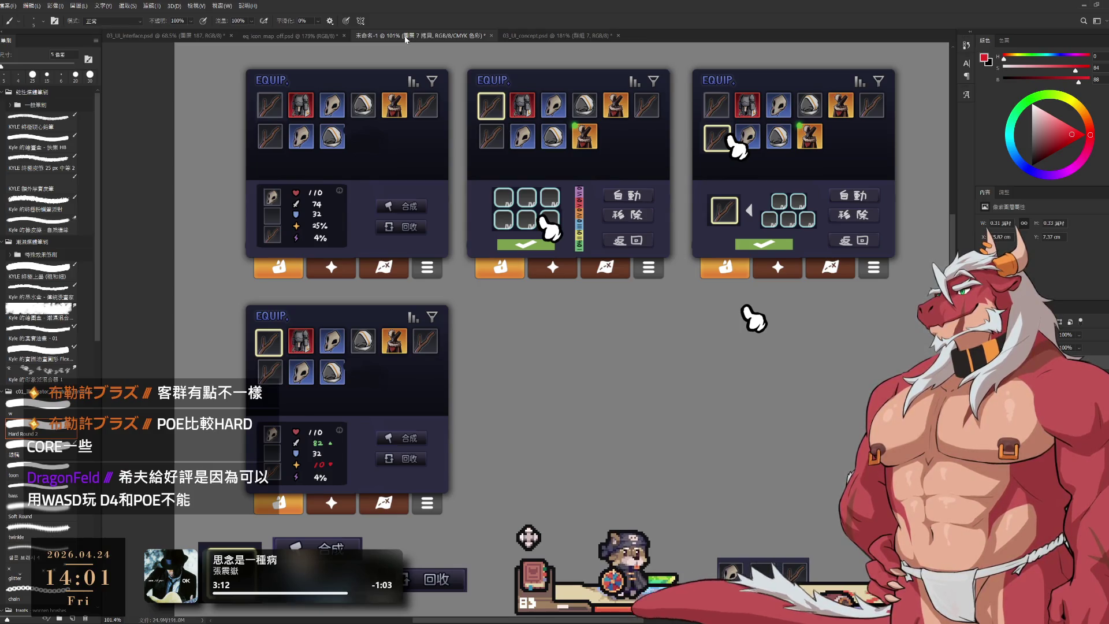